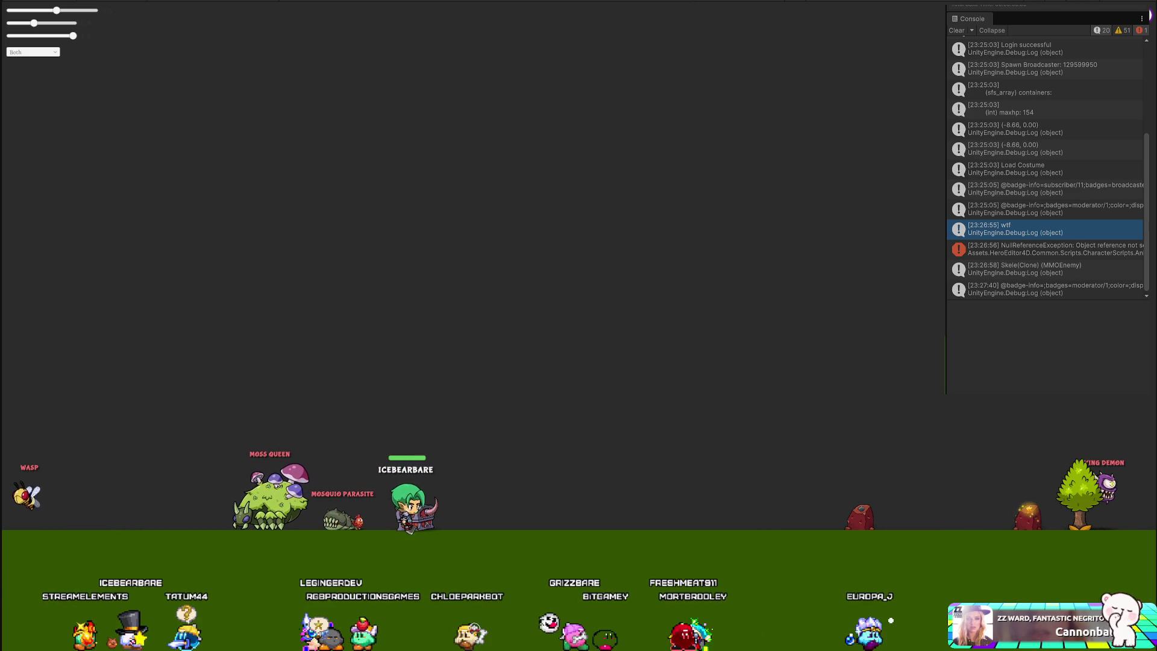
# Step: Hide the game's log overlay and bring IntelliJ IDEA with GameManager.java to the front
pyautogui.press('`')
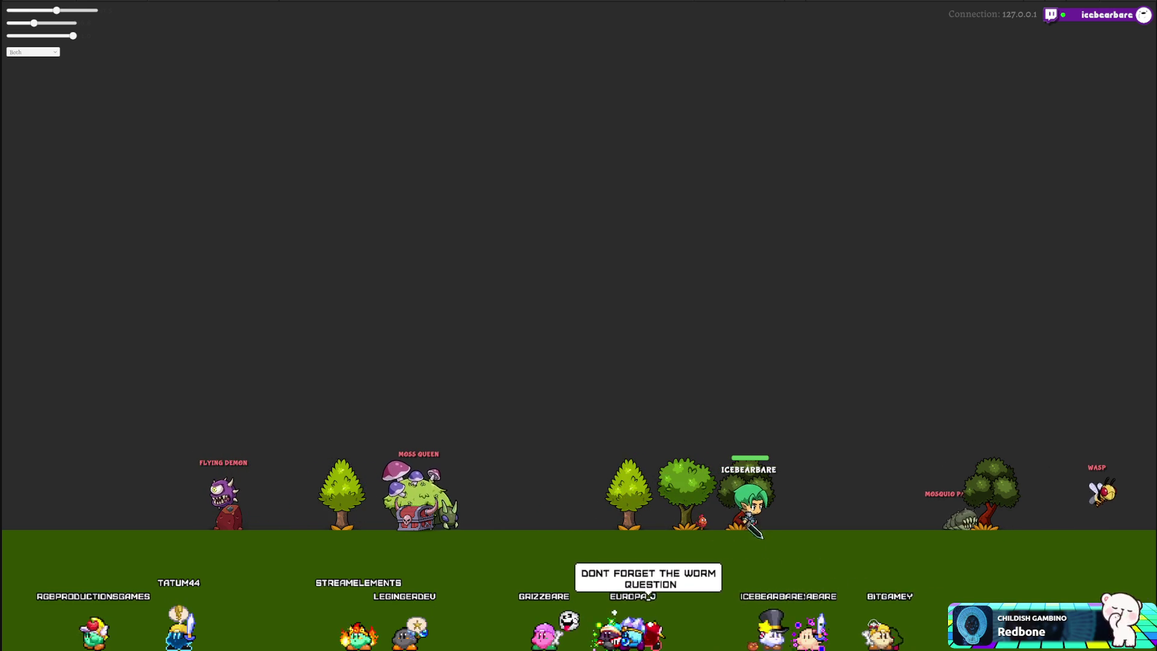
pyautogui.click(15, 122)
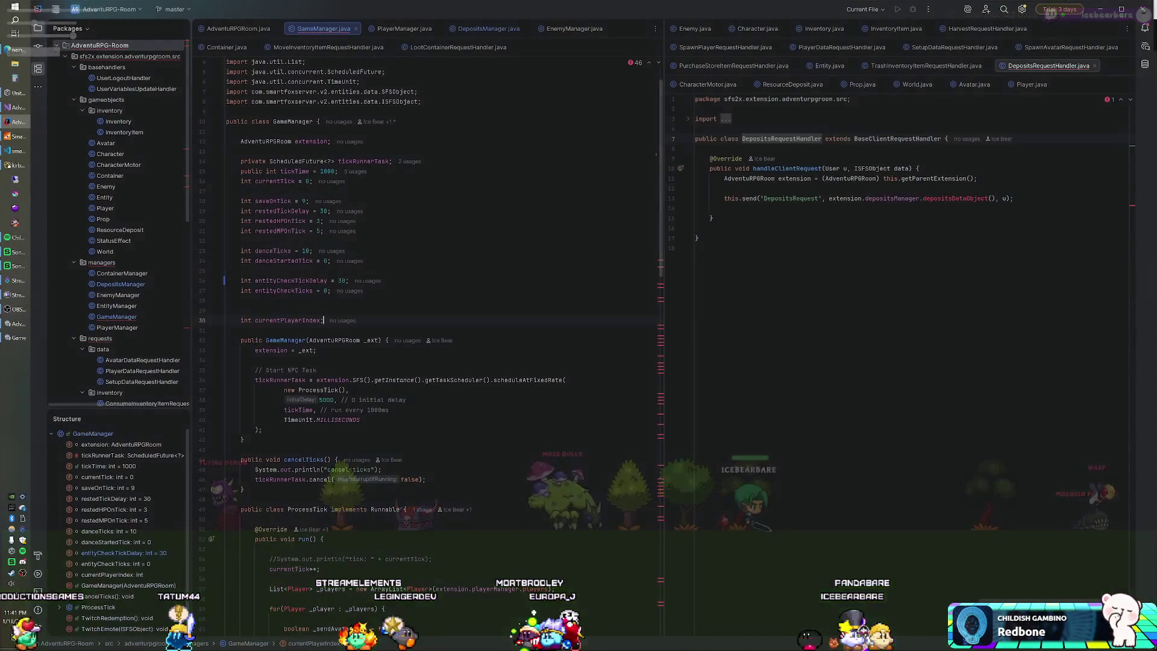
# Step: Open DepositsManager.java and review MIN_DEPOSITS, currentDepositID and the constructor's QueryDepositsData() call
pyautogui.click(456, 34)
pyautogui.scroll(10, 422, 301)
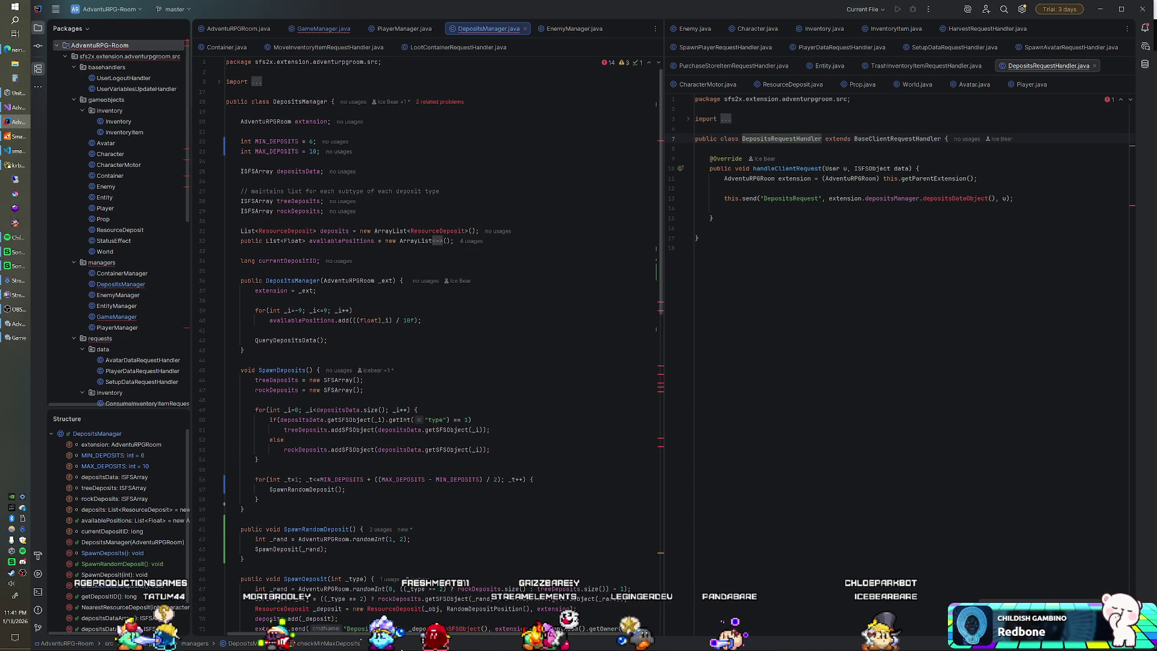
pyautogui.click(316, 141)
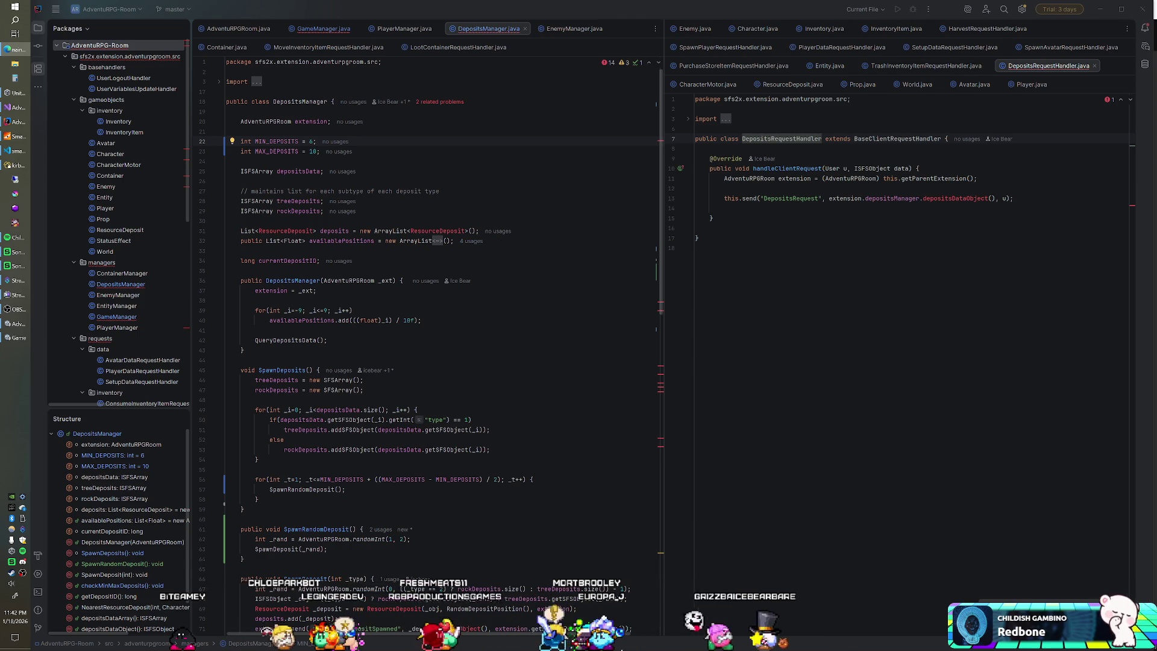
pyautogui.click(319, 260)
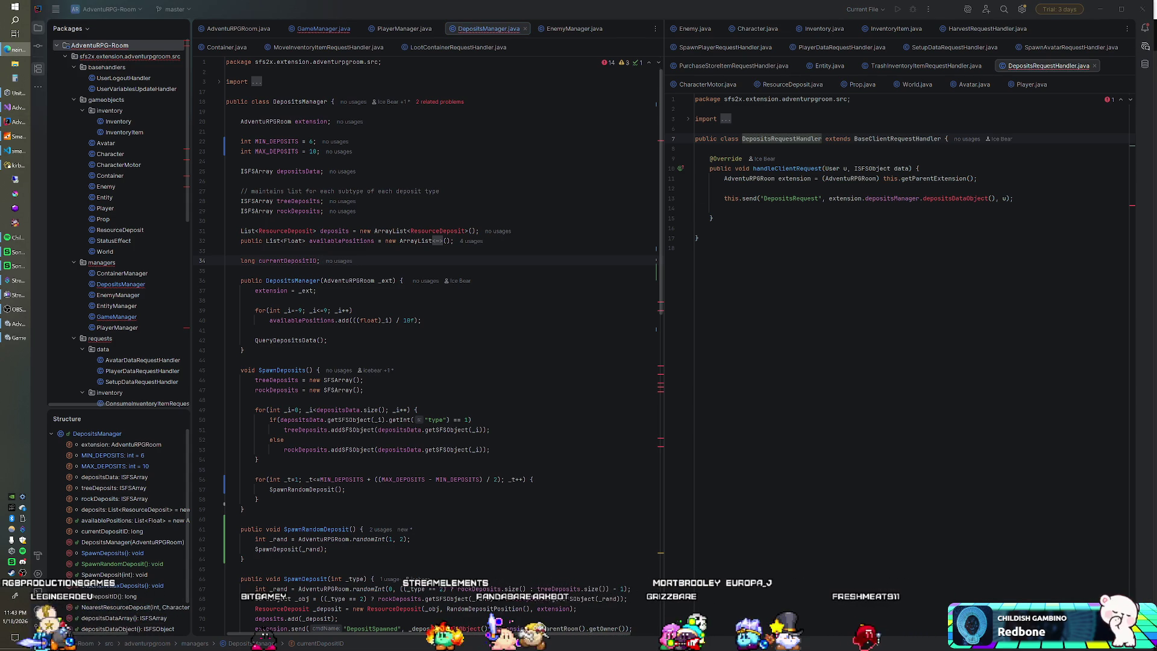
pyautogui.click(327, 339)
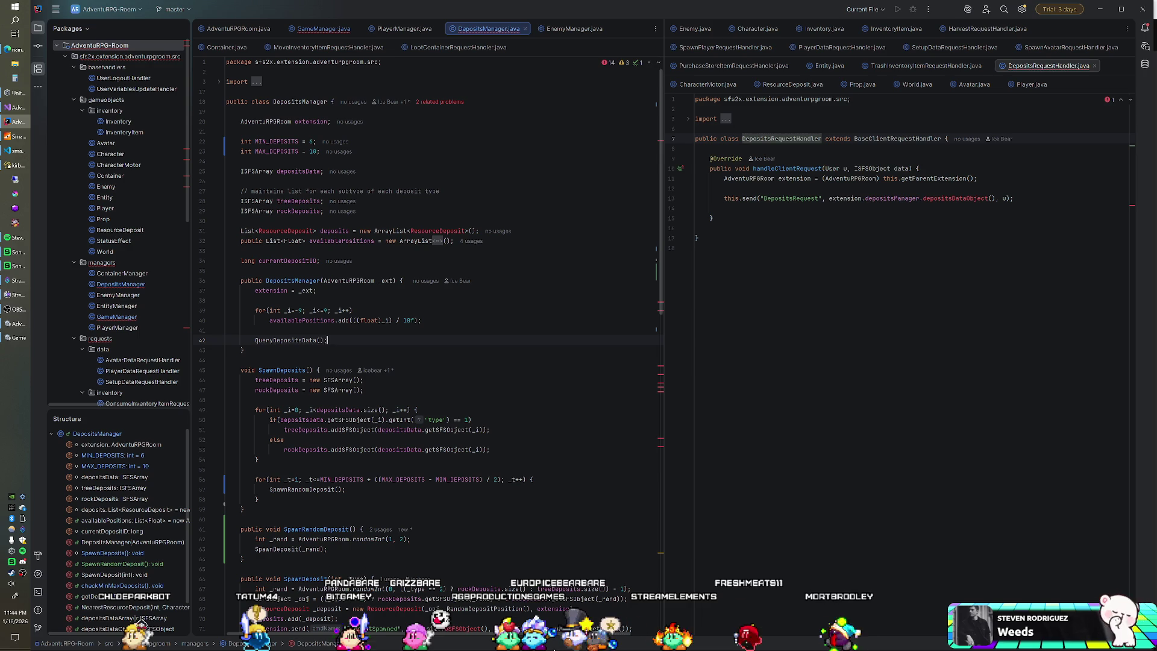
pyautogui.click(421, 320)
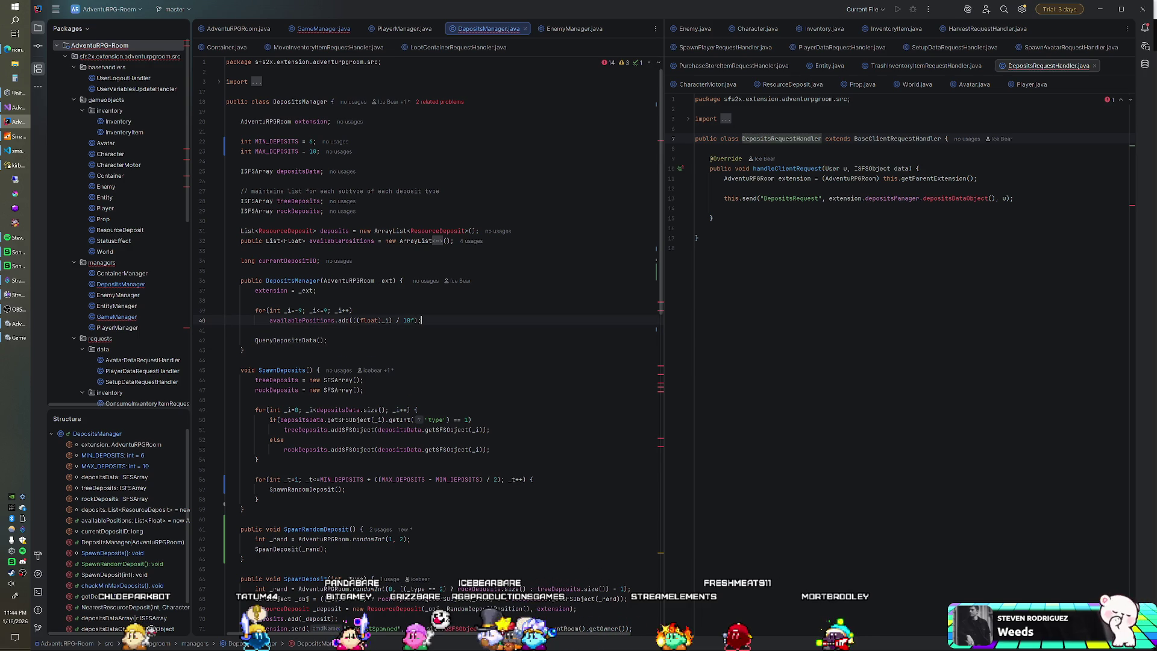
pyautogui.click(353, 310)
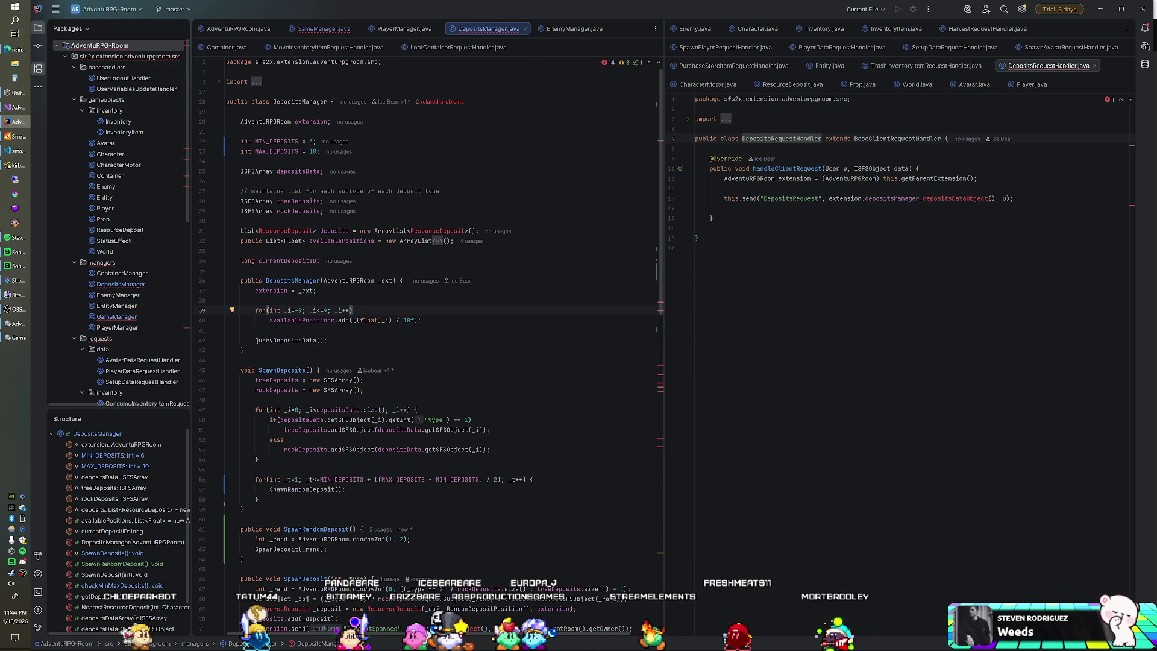
pyautogui.hotkey('alt', 'Tab')
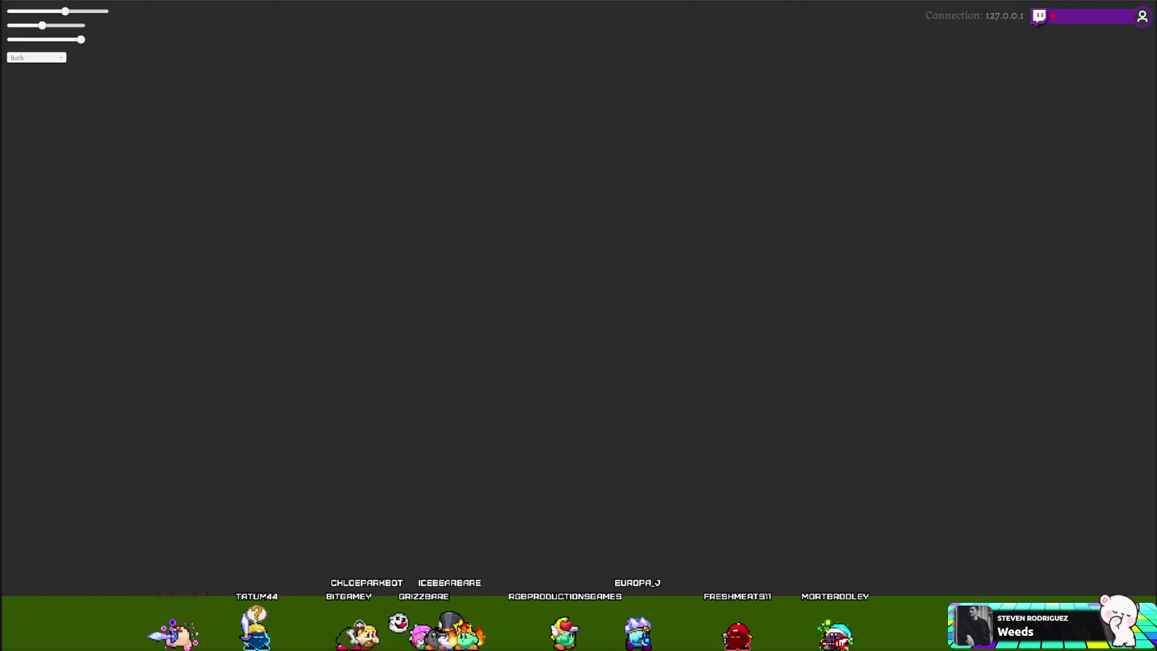
pyautogui.hotkey('alt', 'Tab')
pyautogui.click(319, 260)
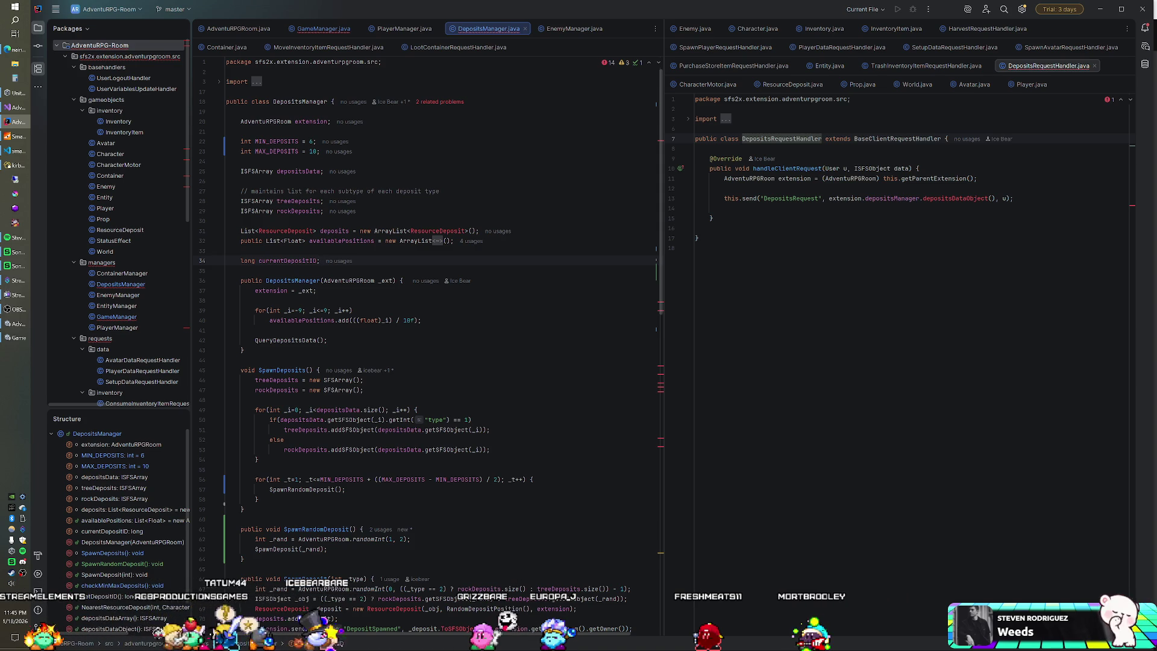
pyautogui.scroll(-2, 427, 350)
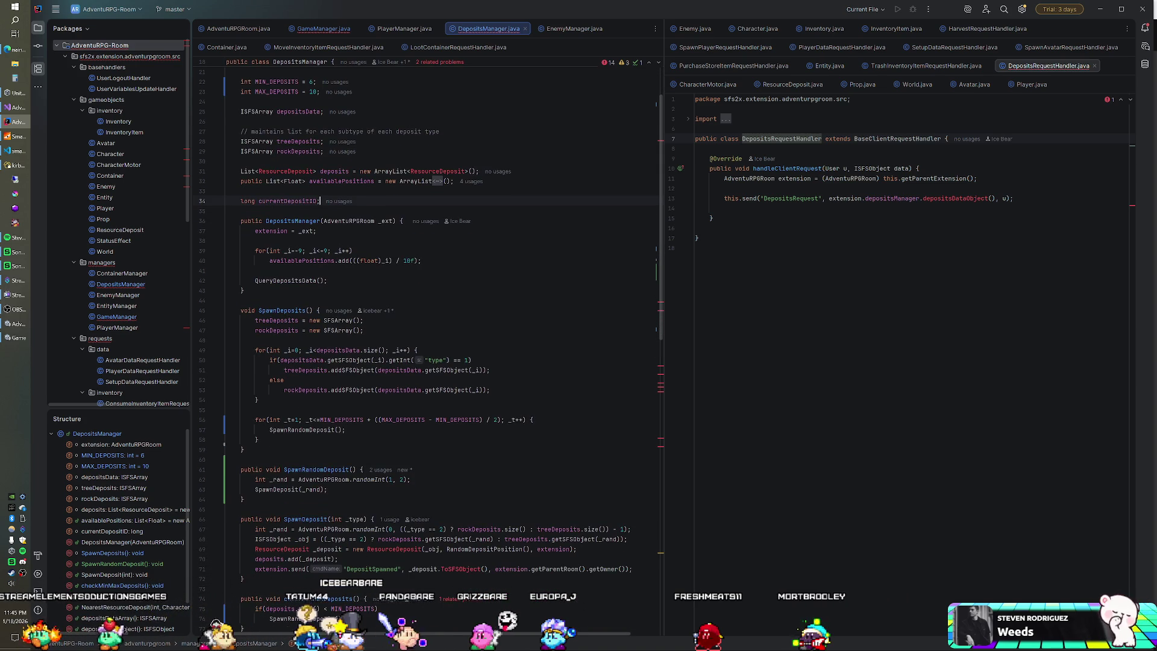
pyautogui.scroll(-3, 428, 350)
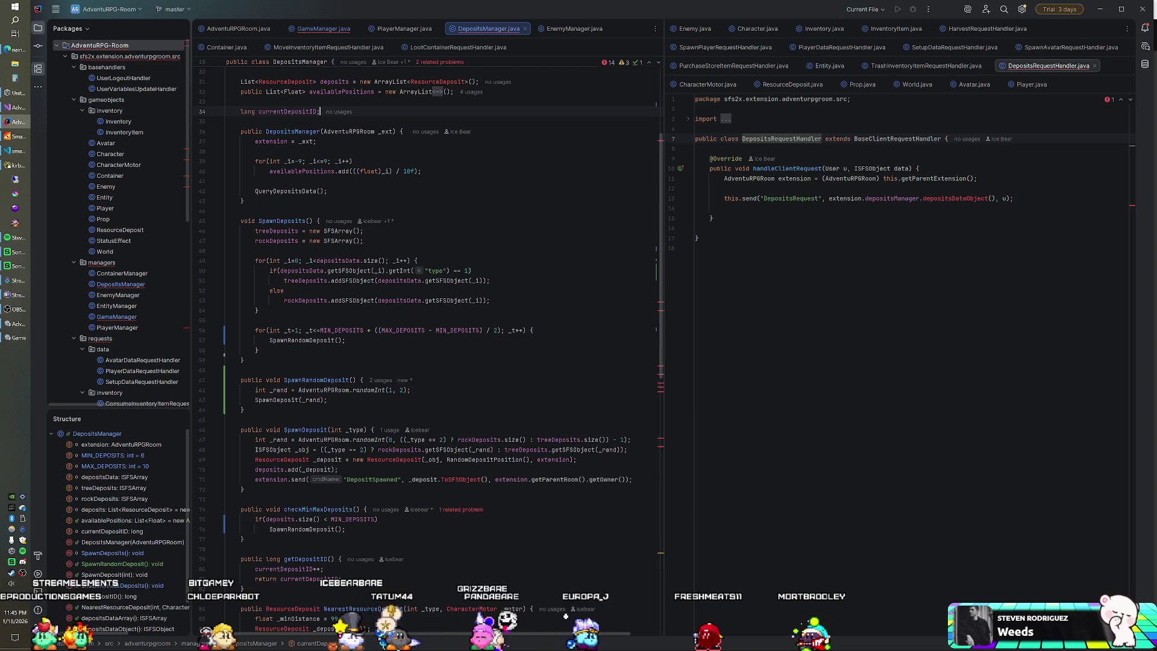
pyautogui.scroll(-2, 428, 349)
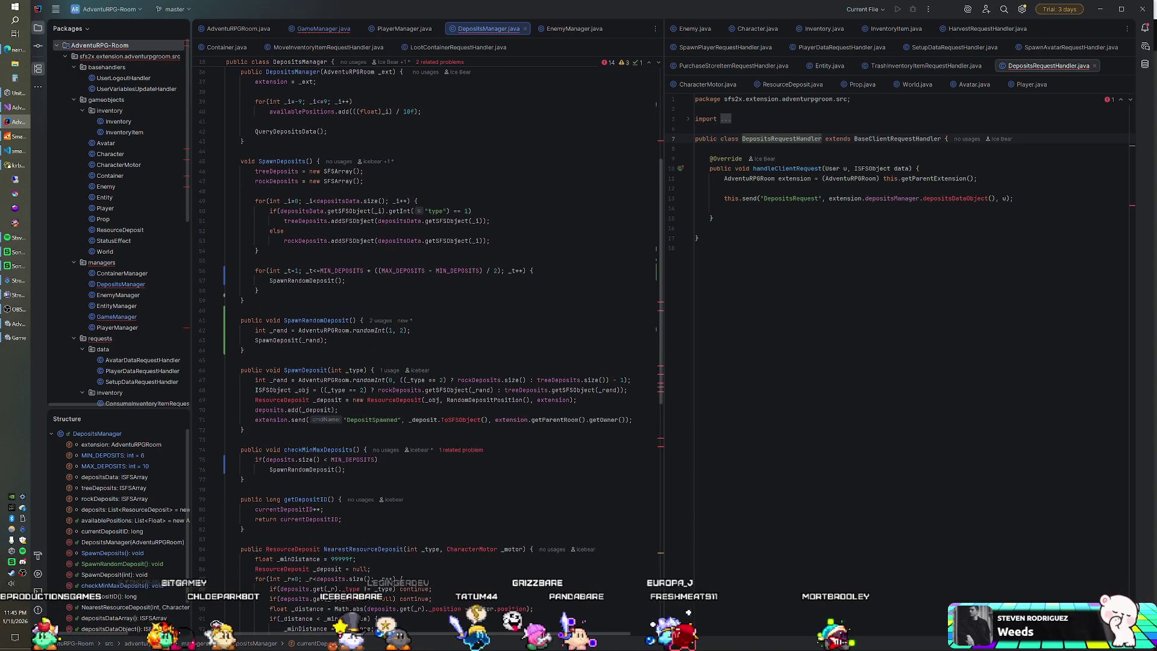
pyautogui.click(362, 320)
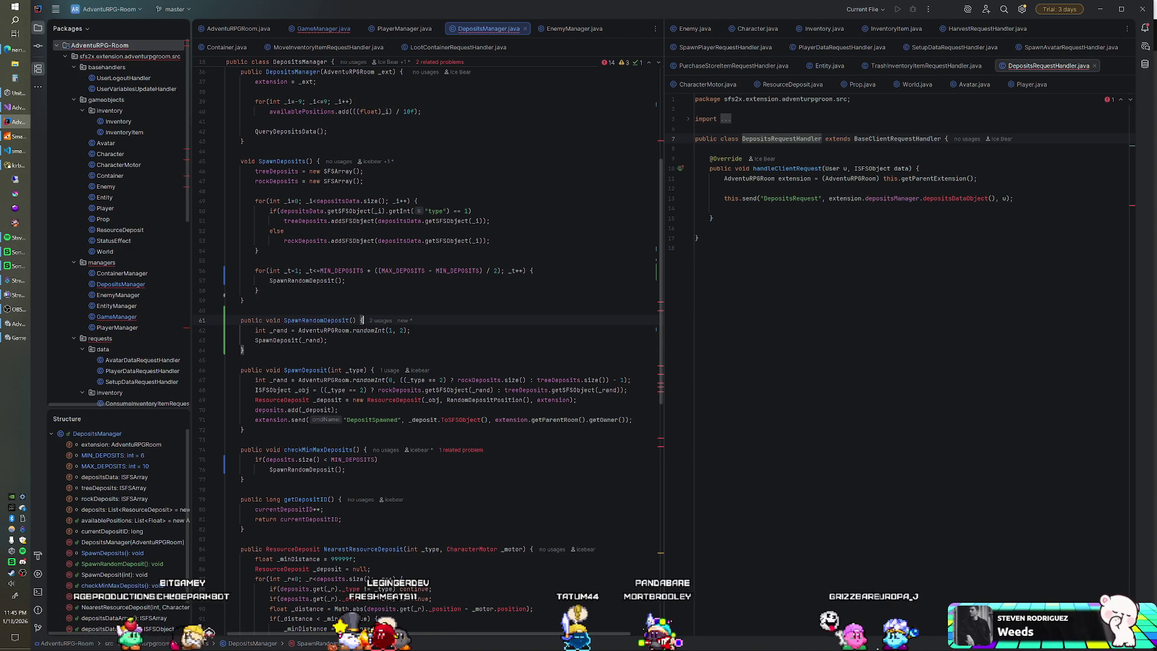
pyautogui.press('Return')
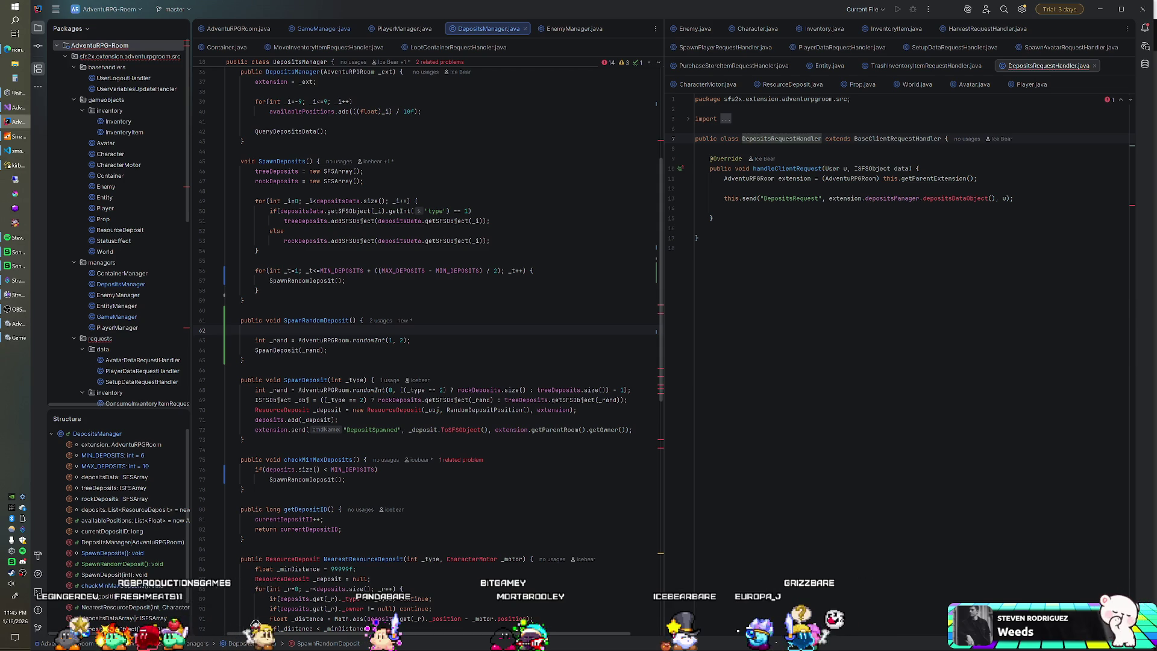
# Step: Change the random deposit range's upper bound from 2 to 100 and compare it against 60
pyautogui.press('BackSpace')
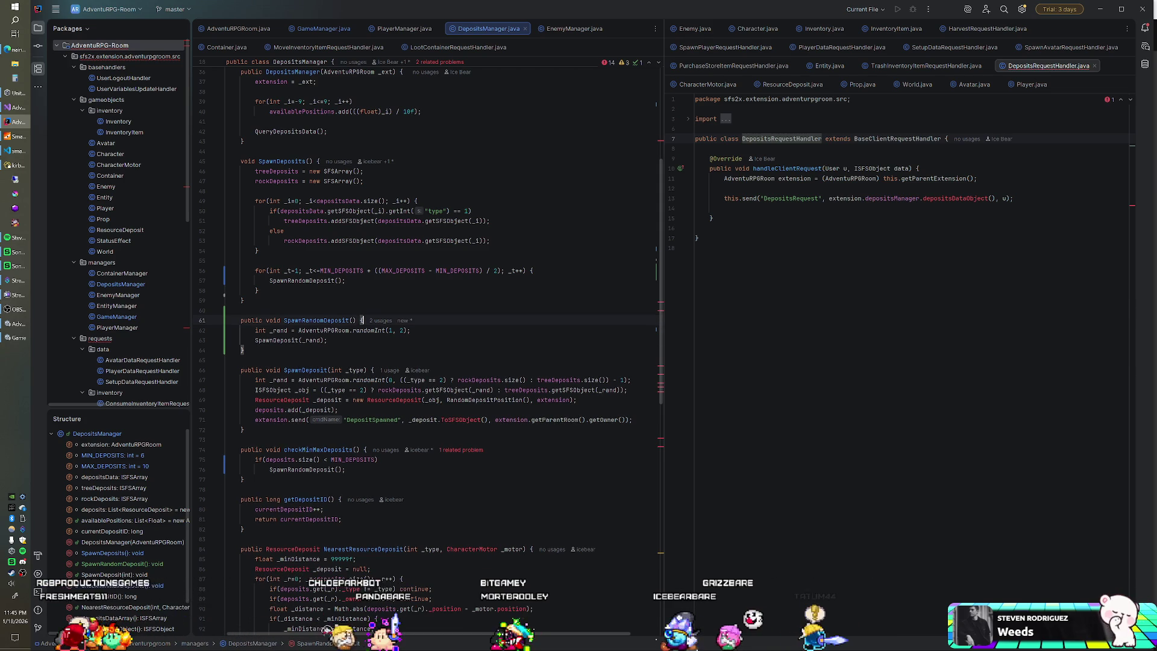
pyautogui.doubleClick(403, 330)
pyautogui.write('100')
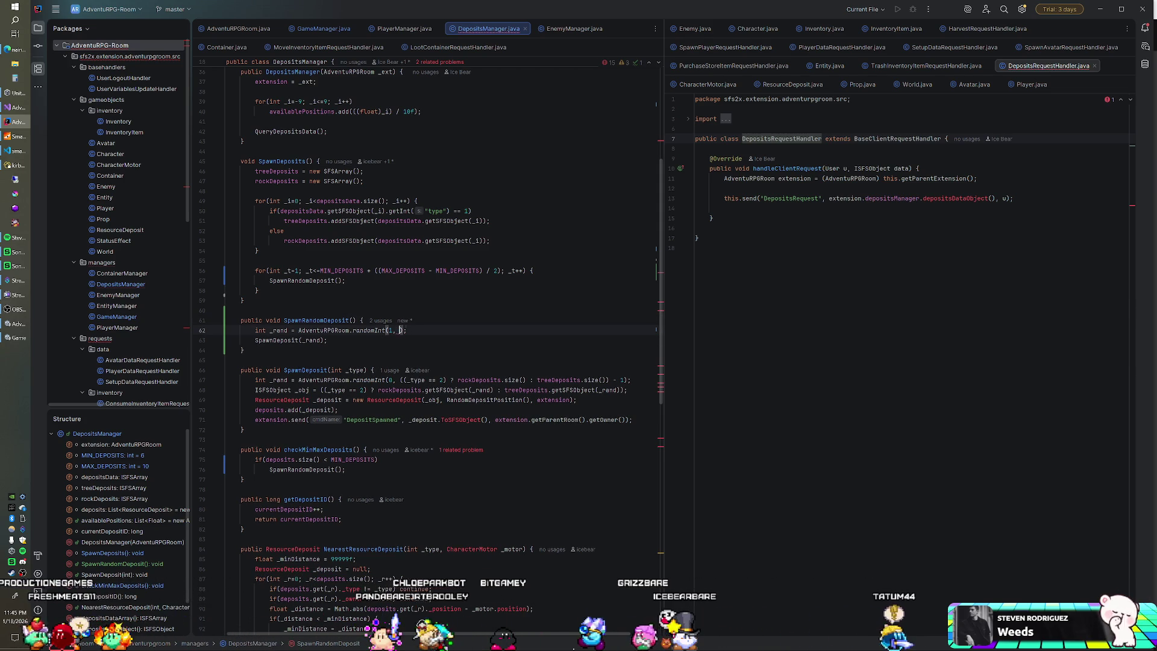
pyautogui.press('Right')
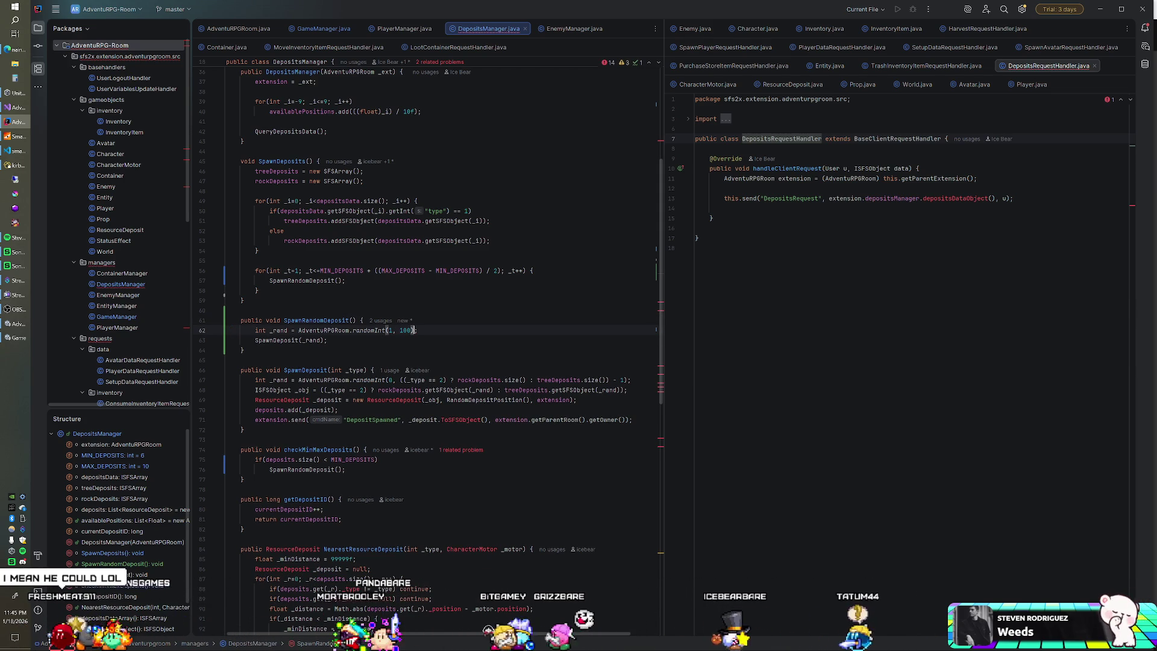
pyautogui.write('>')
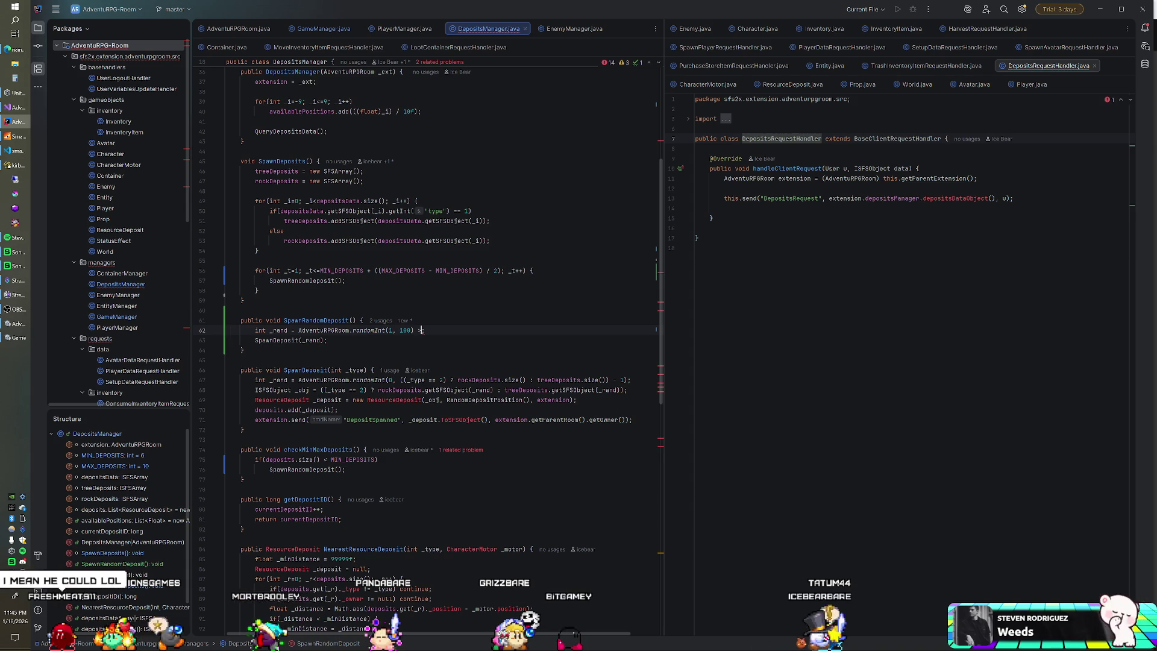
pyautogui.write('< 60')
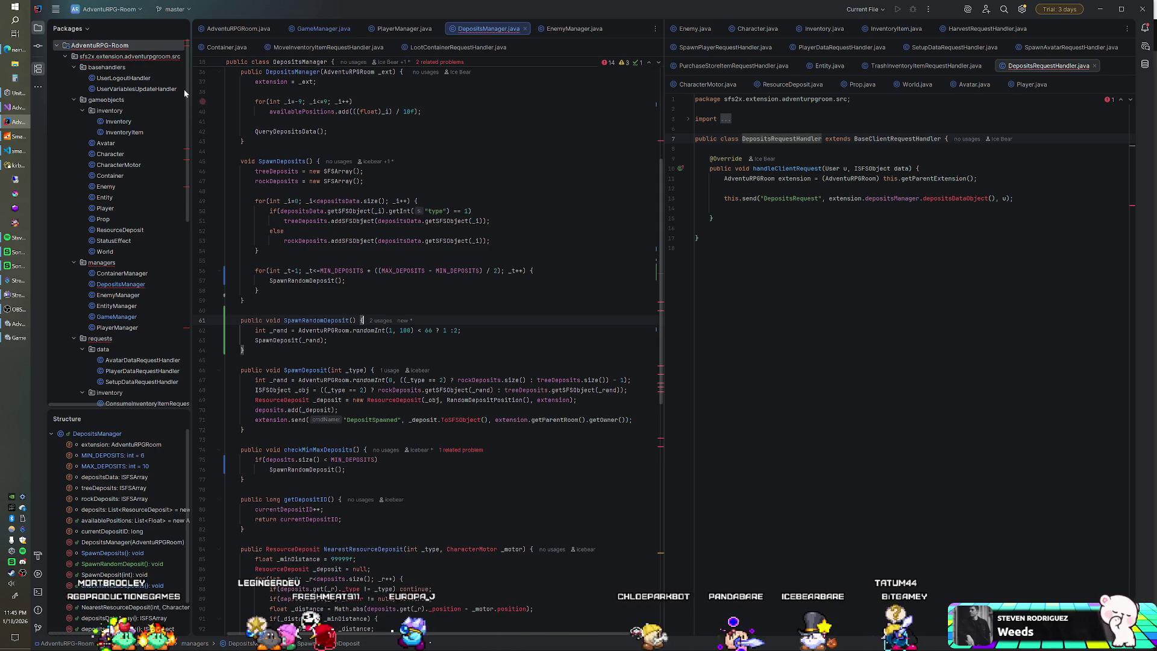
# Step: Show the SmartFoxServer 2X console and let the server finish starting up
pyautogui.rightClick(138, 47)
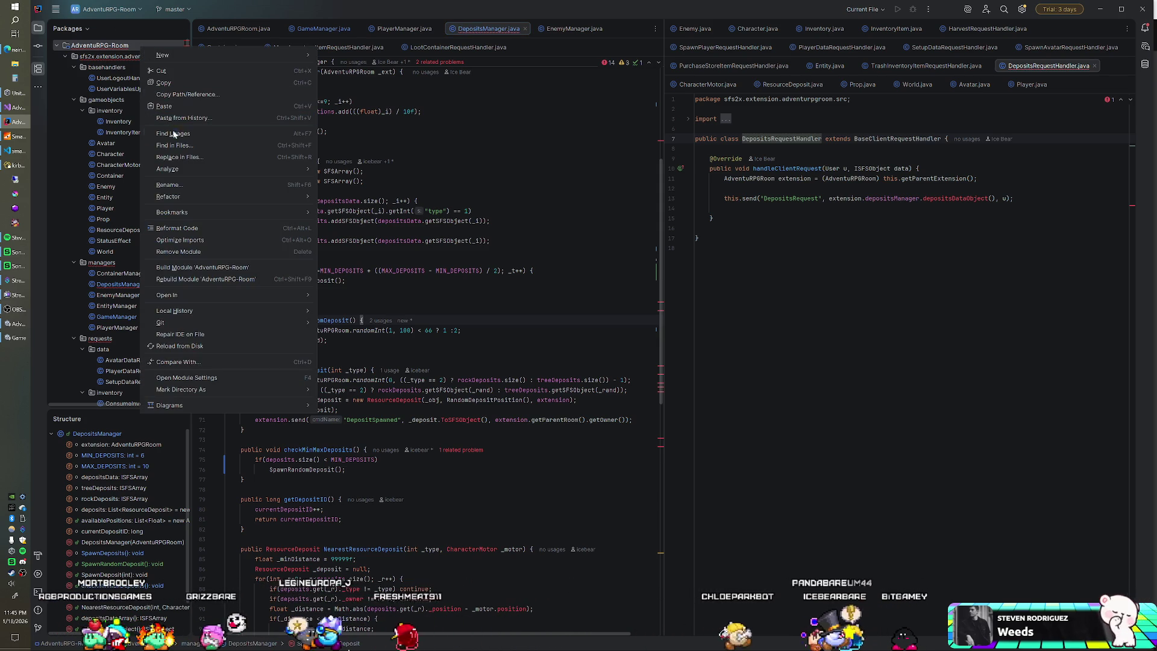
pyautogui.press('Escape')
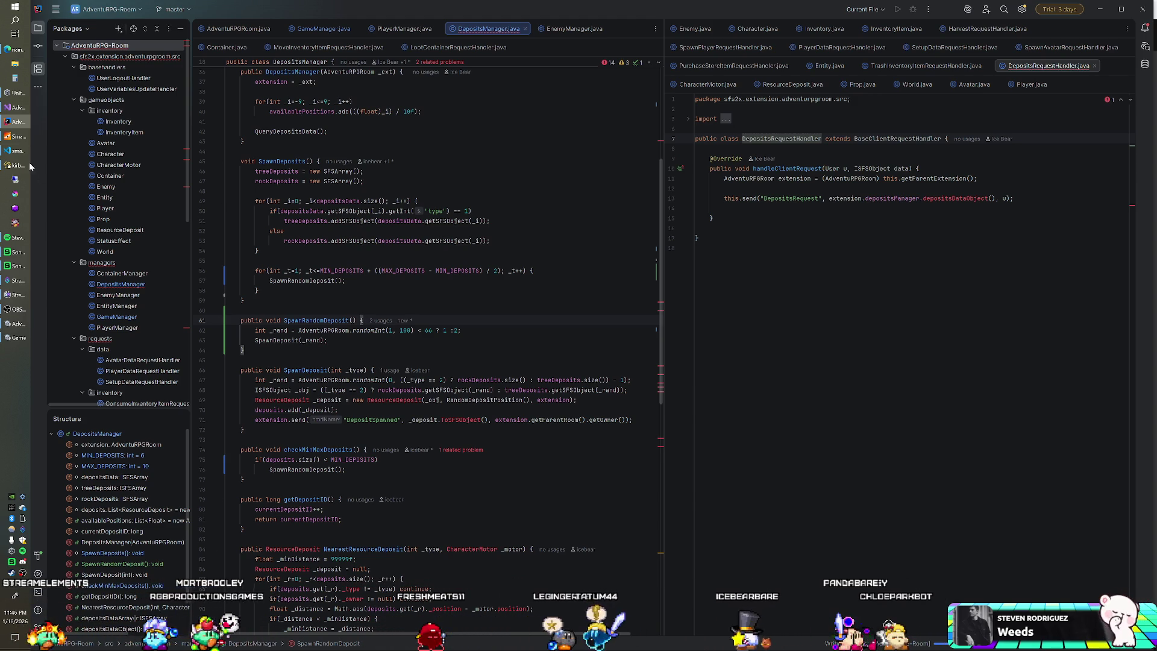
pyautogui.click(16, 140)
pyautogui.click(564, 143)
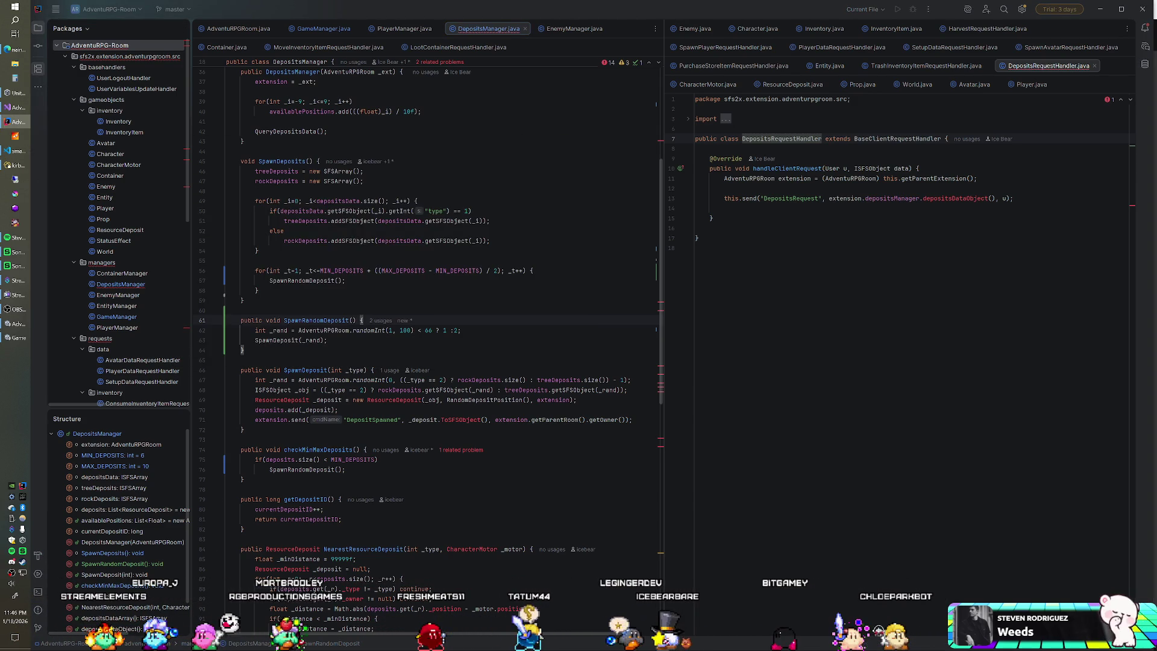
pyautogui.rightClick(112, 48)
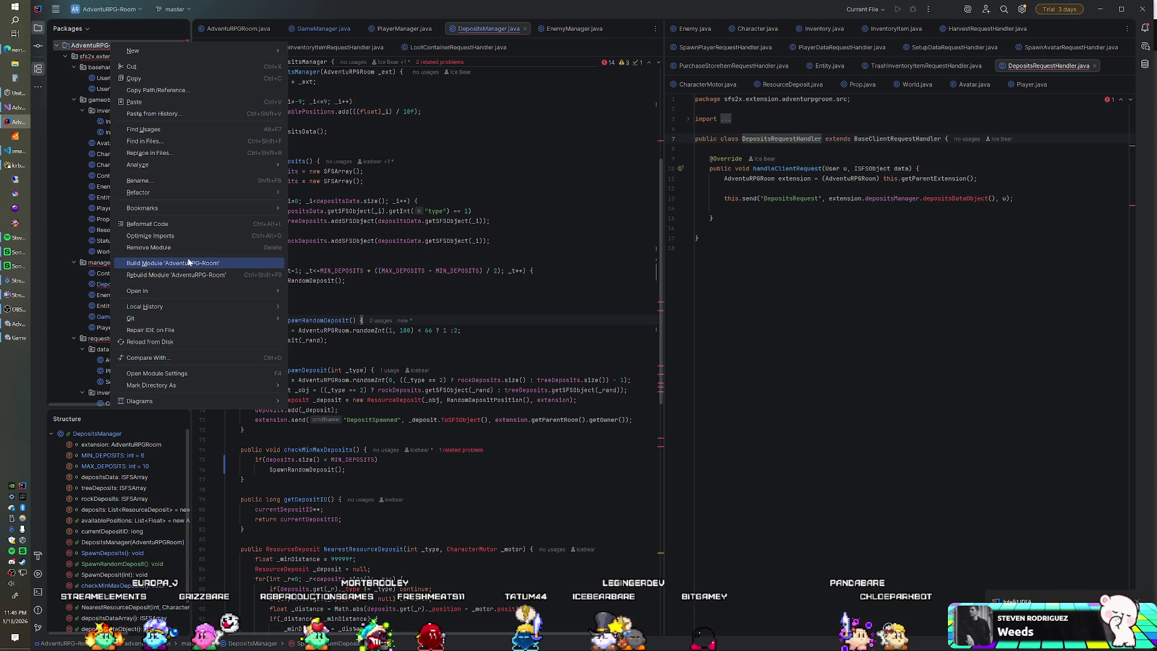
pyautogui.press('Escape')
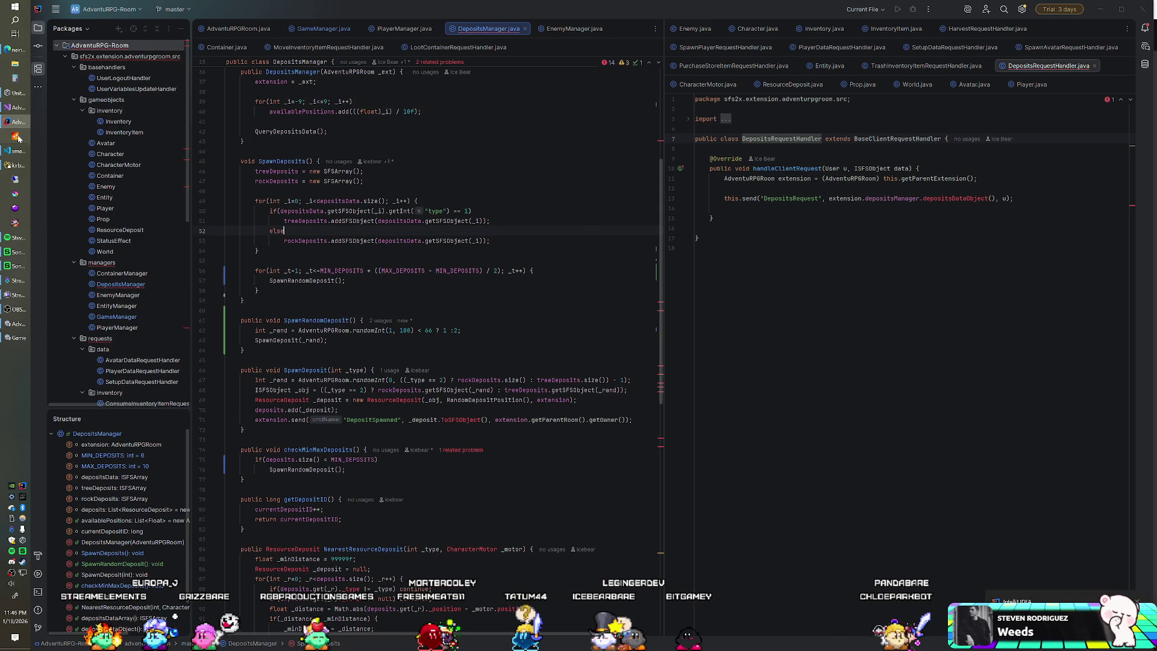
pyautogui.click(18, 138)
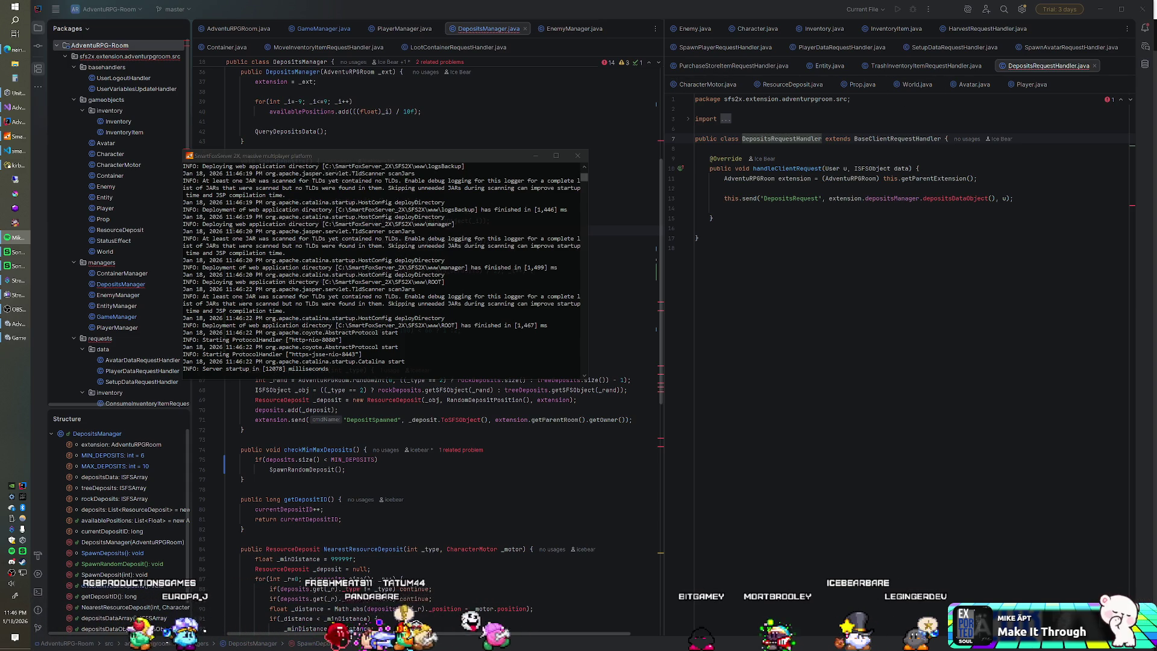
# Step: Send the SmartFoxServer console behind IntelliJ IDEA to show DepositsManager.java again
pyautogui.click(422, 122)
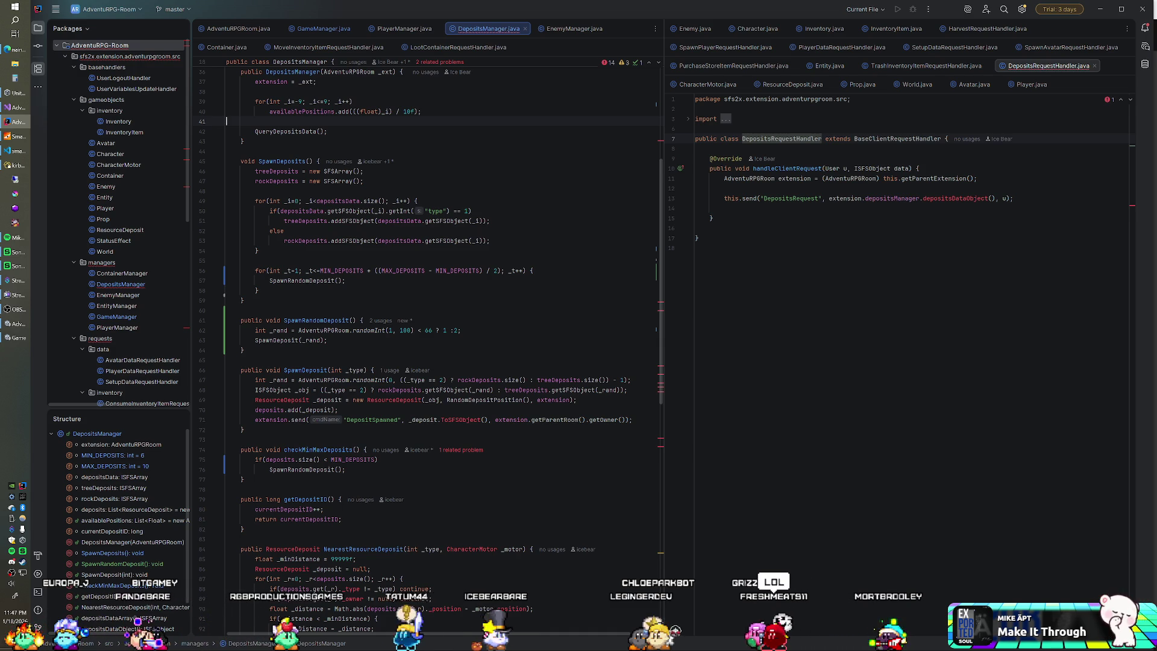
pyautogui.click(363, 181)
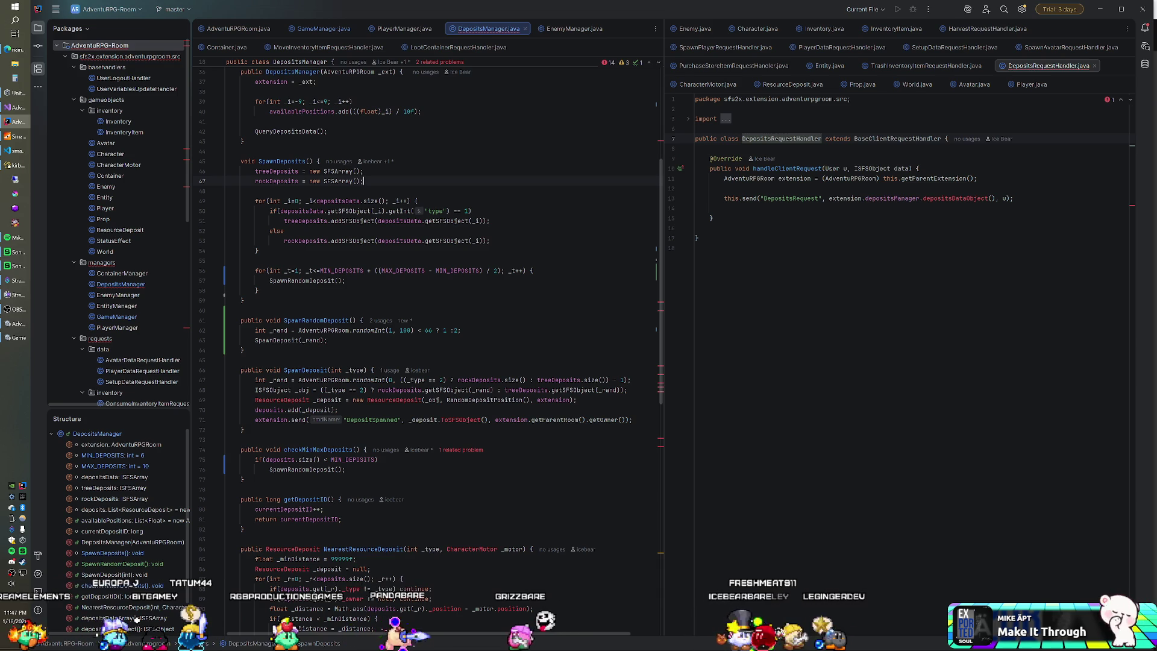
pyautogui.scroll(4, 221, 619)
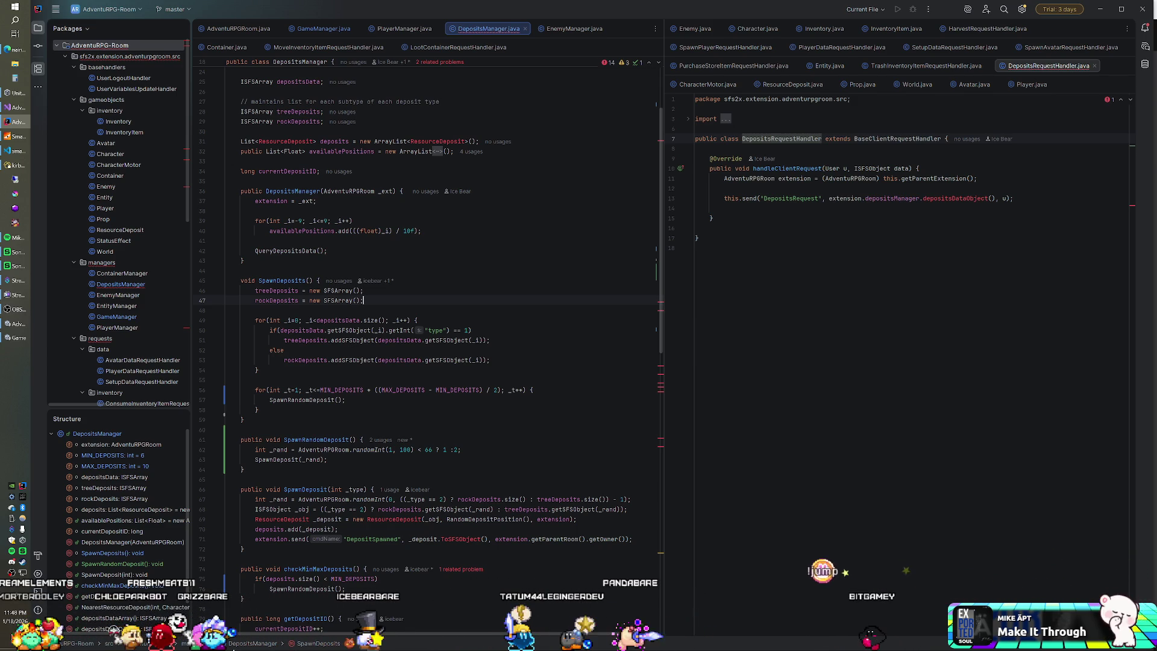
pyautogui.click(363, 290)
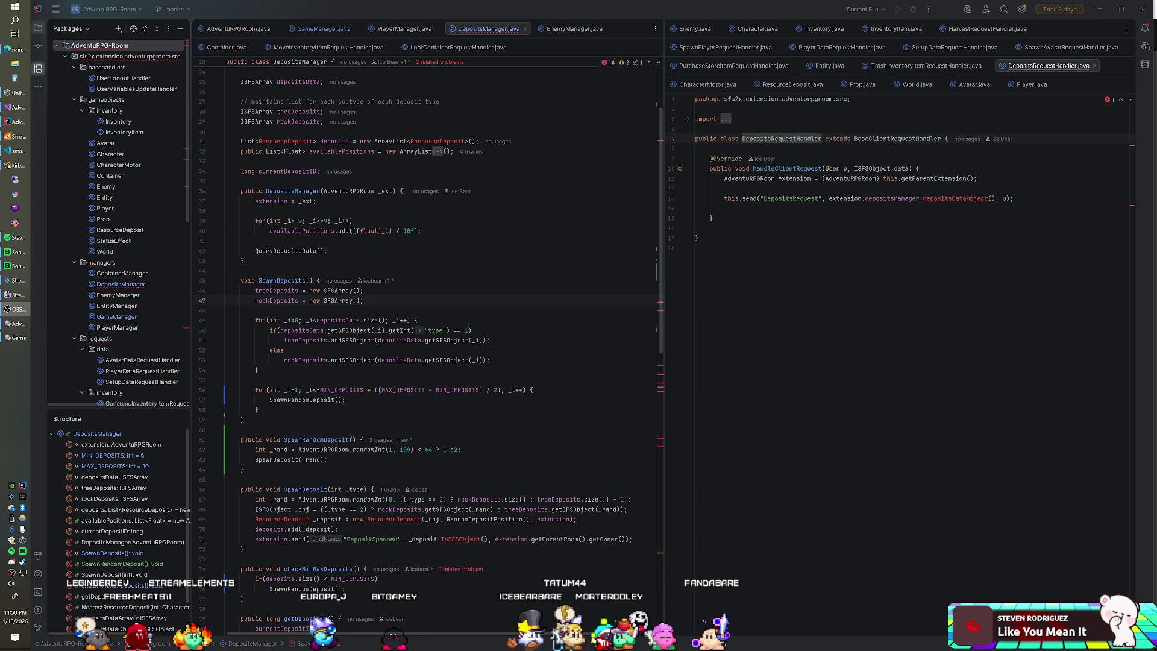
# Step: Review the deposit spawning code at lines 37 and 62, then show the SmartFoxServer 2X console
pyautogui.click(317, 201)
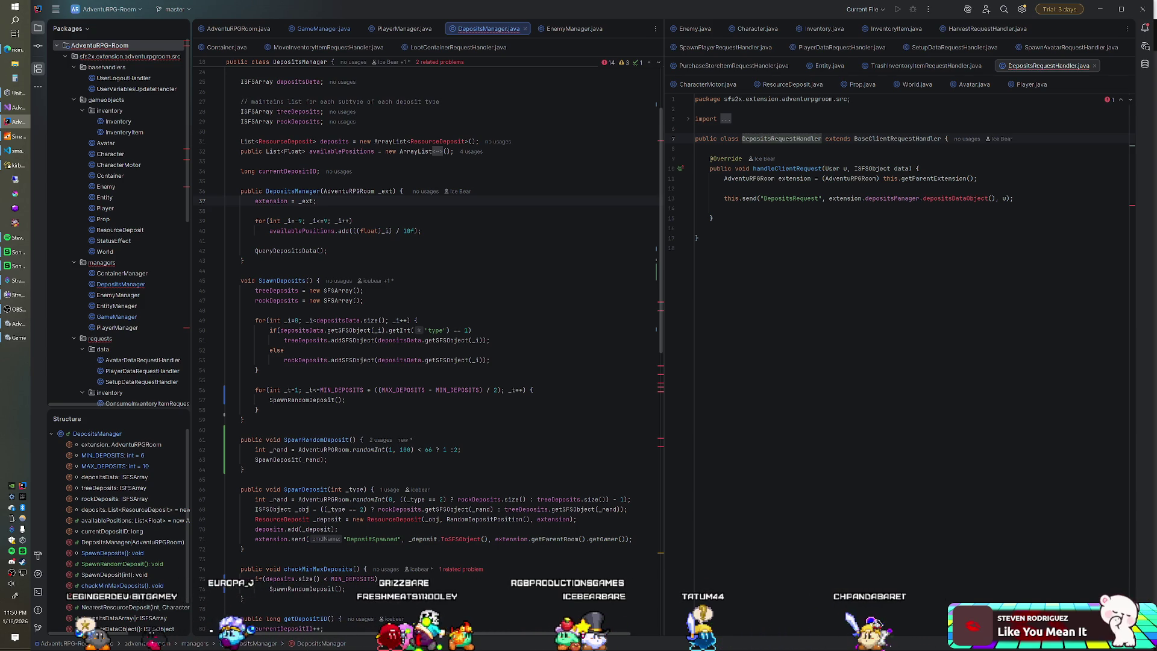
pyautogui.scroll(3, 421, 344)
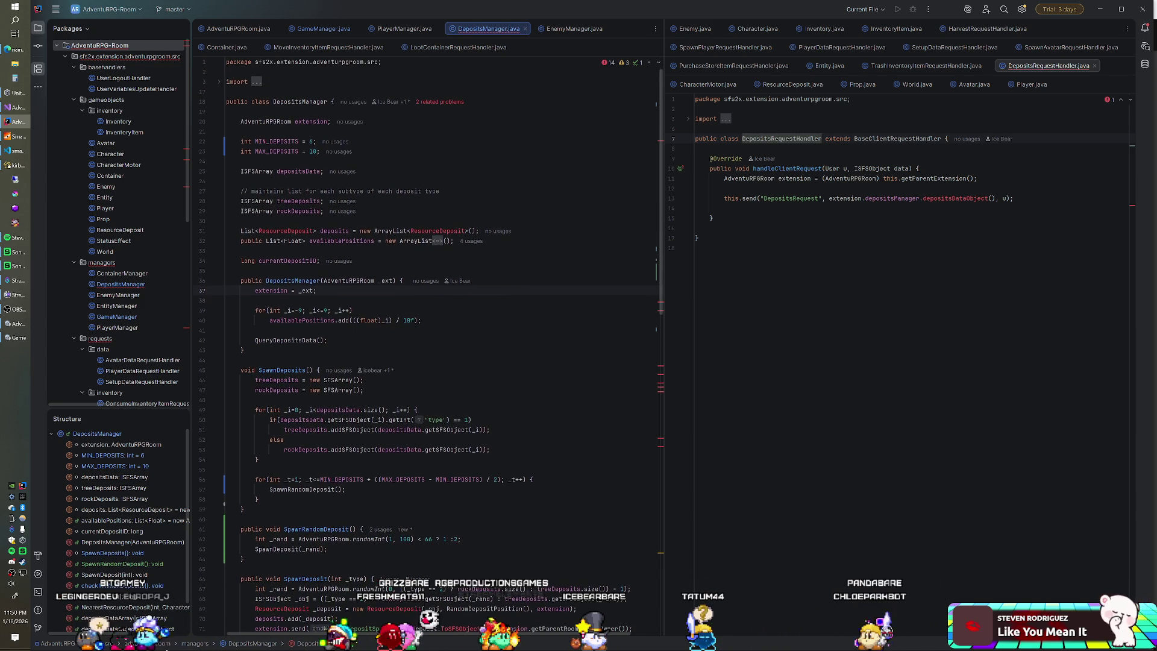
pyautogui.scroll(-13, 422, 343)
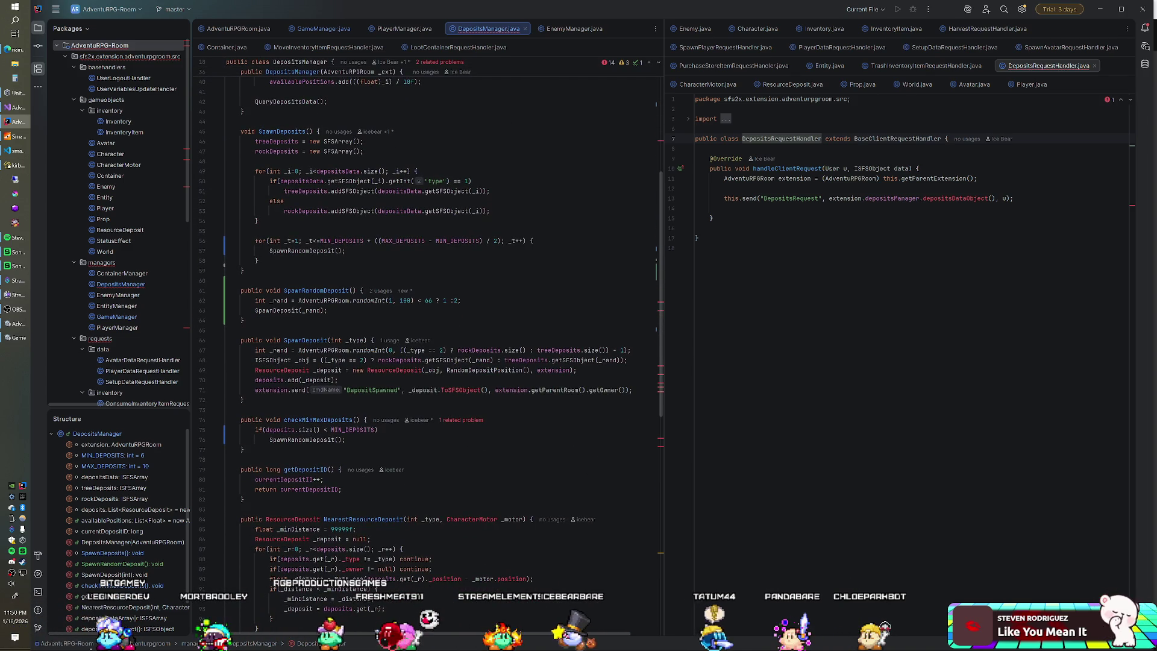
pyautogui.click(461, 300)
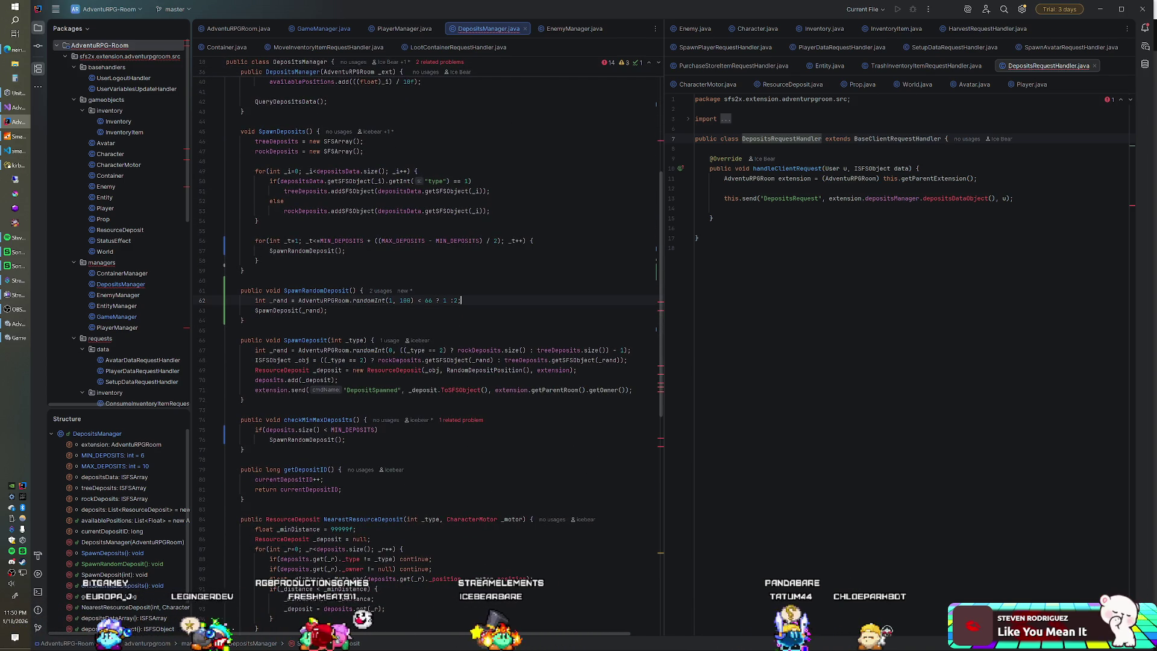
pyautogui.click(18, 136)
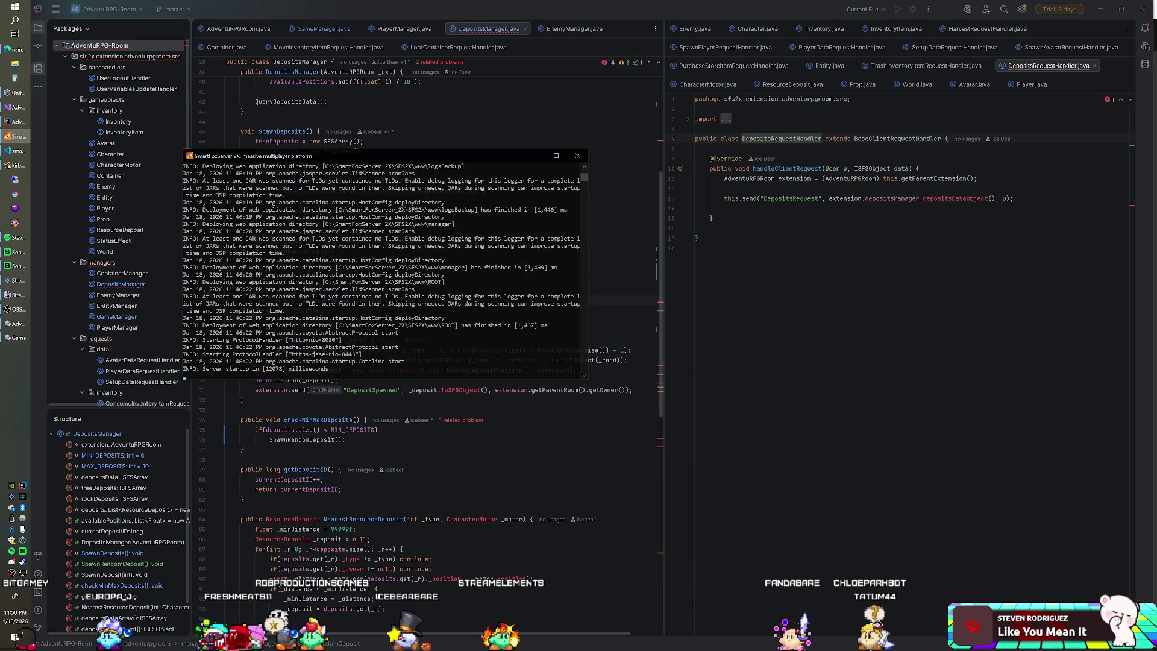
# Step: Rebuild the AdventuRPG-Room module and switch to the Unity game connected to 127.0.0.1
pyautogui.click(577, 155)
pyautogui.rightClick(115, 53)
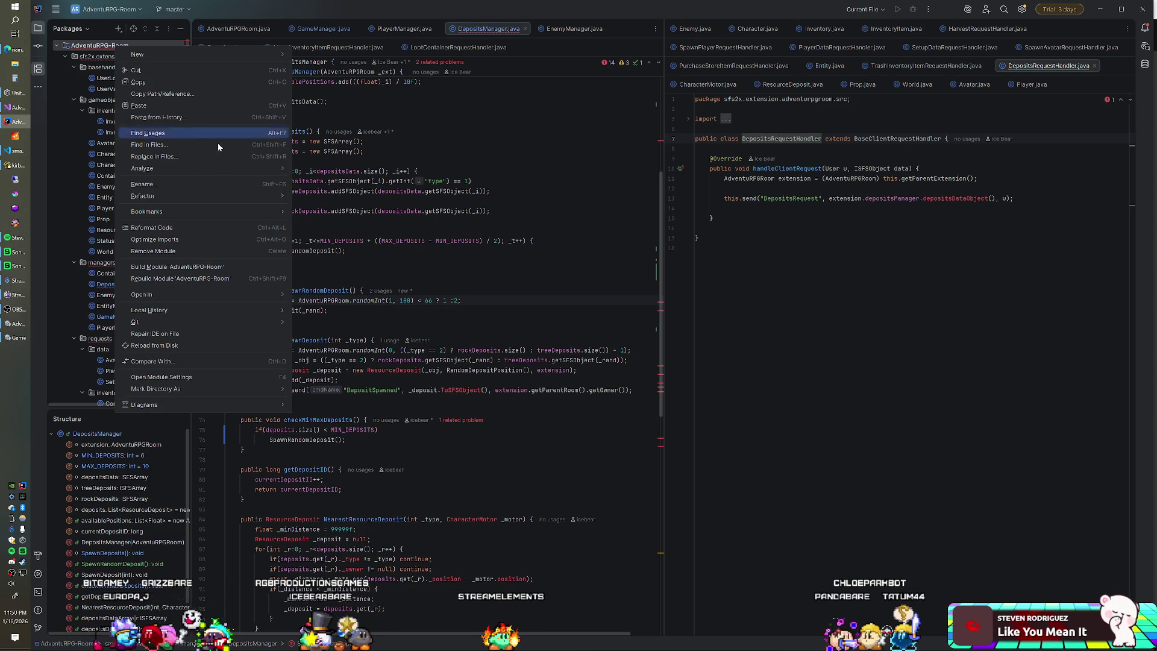
pyautogui.press('Escape')
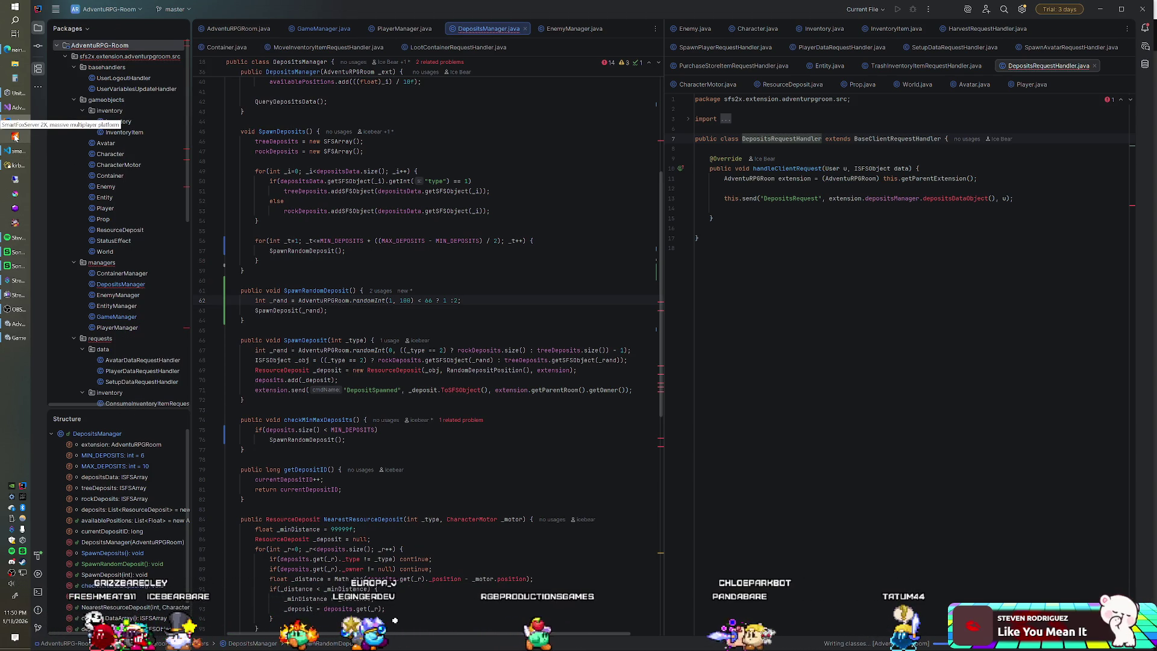
pyautogui.click(15, 138)
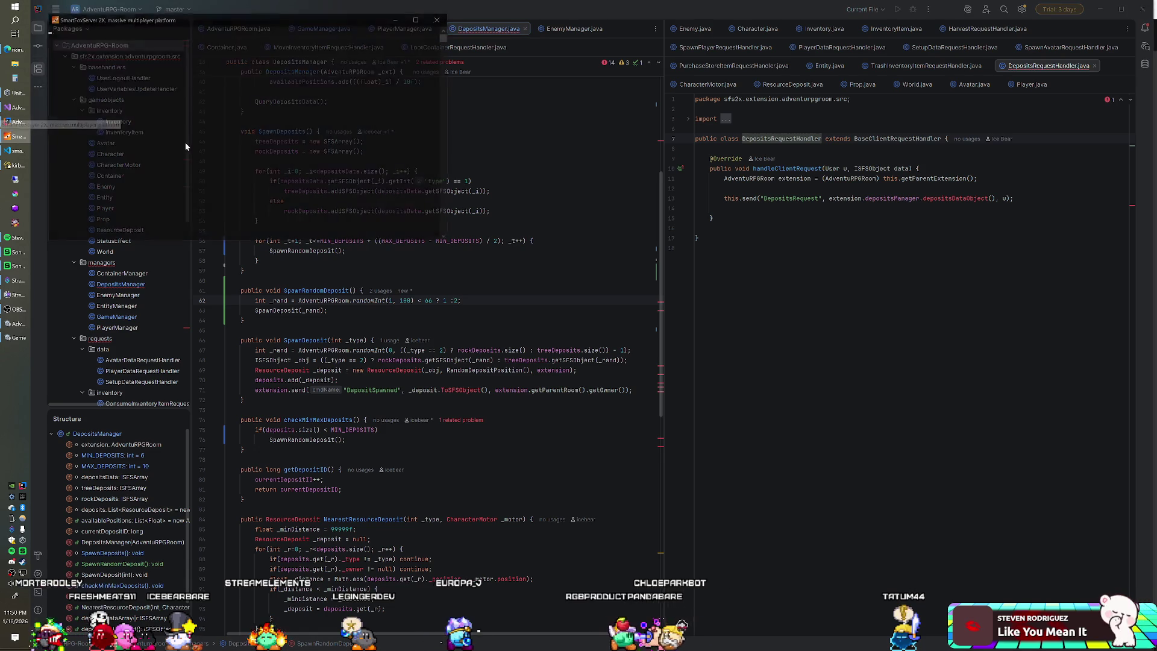
pyautogui.click(16, 338)
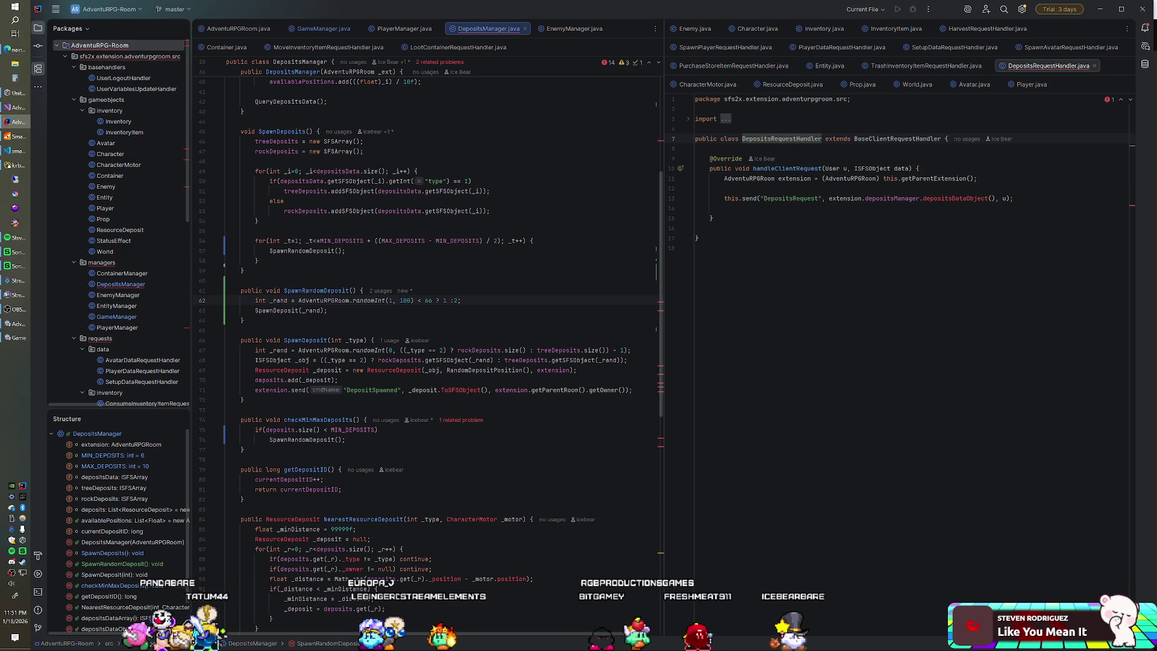
pyautogui.click(12, 337)
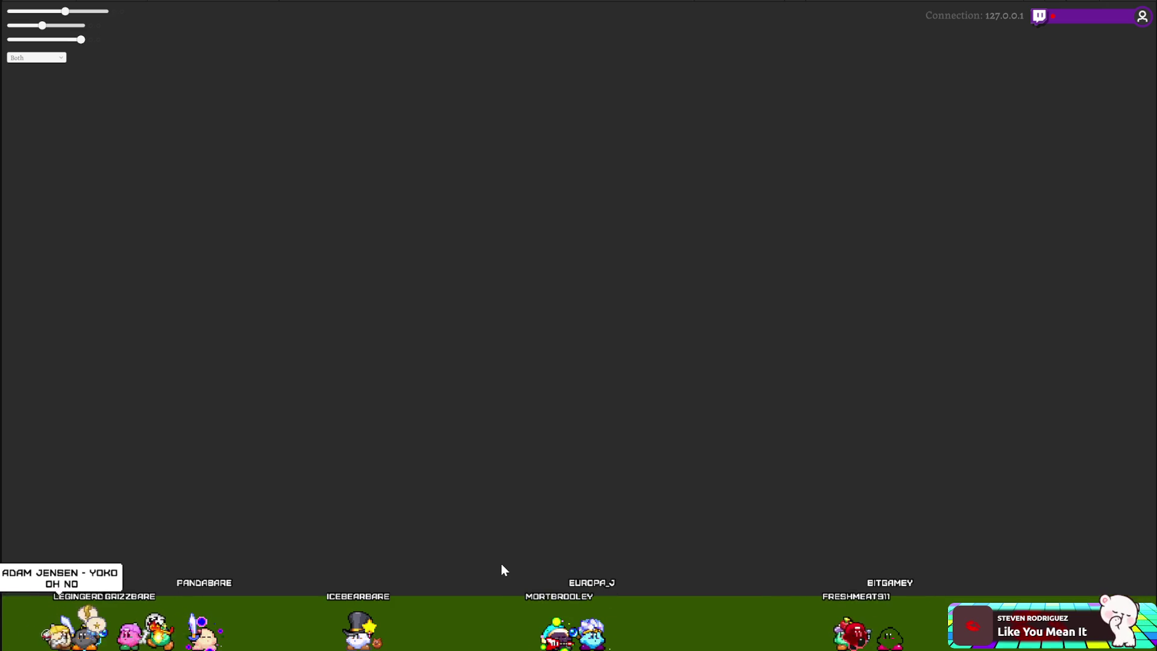
# Step: Zoom the game view out, exit the game, and return to DepositsManager.java in IntelliJ IDEA
pyautogui.hotkey('ctrl', '-')
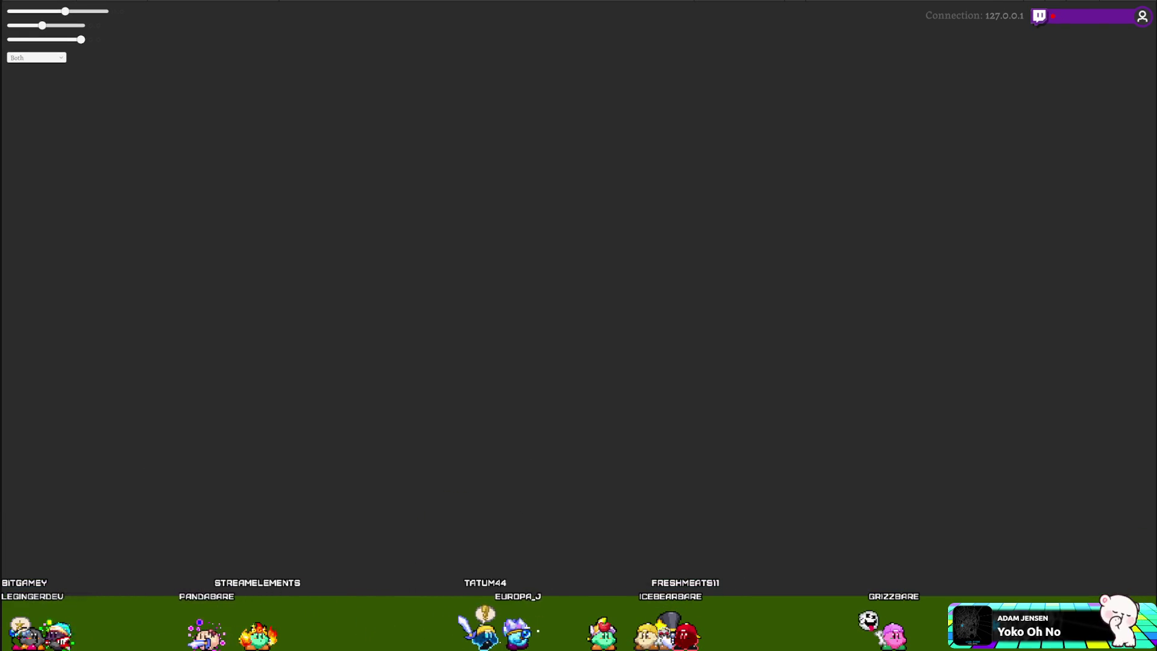
pyautogui.hotkey('alt', 'Tab')
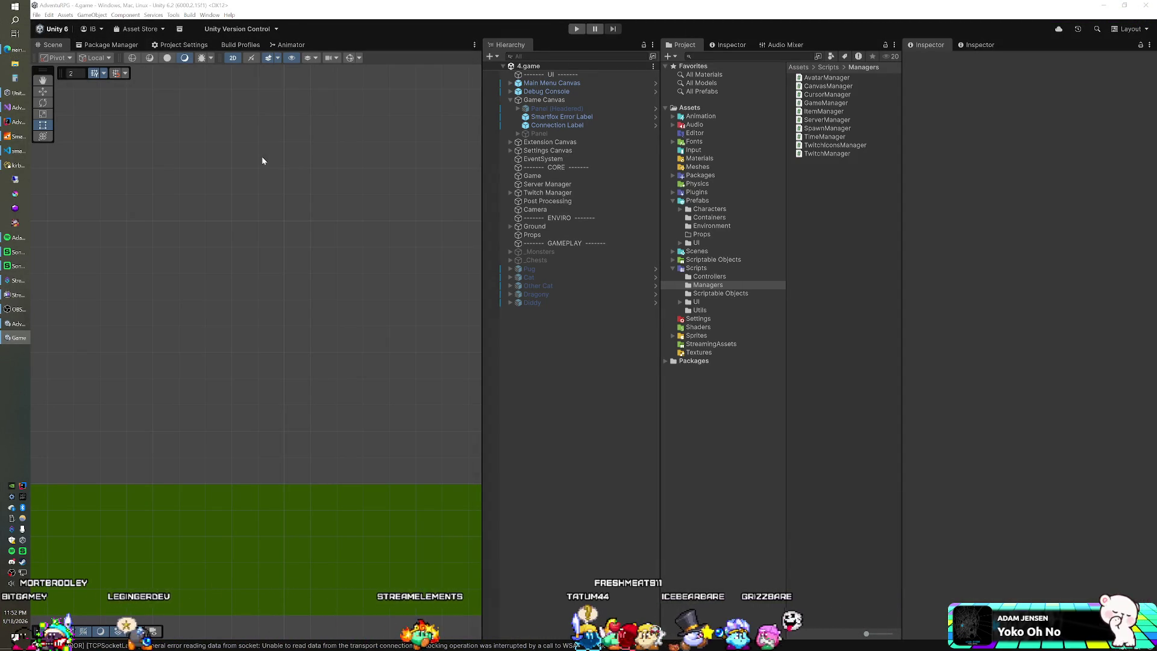
pyautogui.click(18, 122)
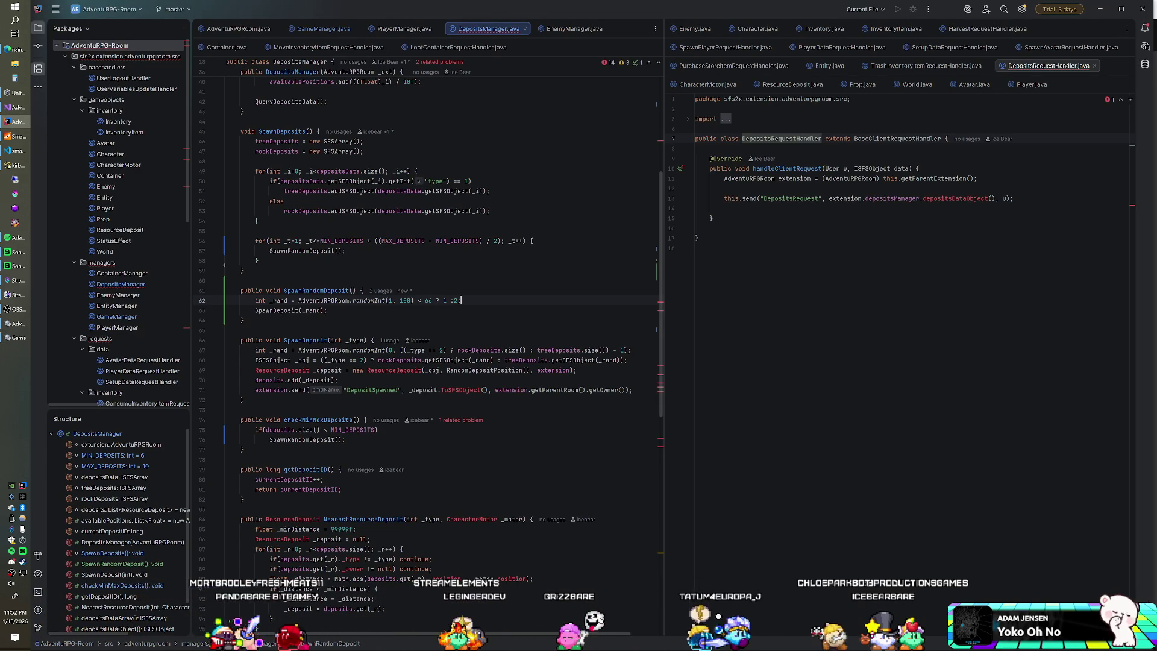
# Step: Add an extension.enemyManager.checkMinMaxEnemies() call below the deposits check in GameManager.java
pyautogui.click(245, 32)
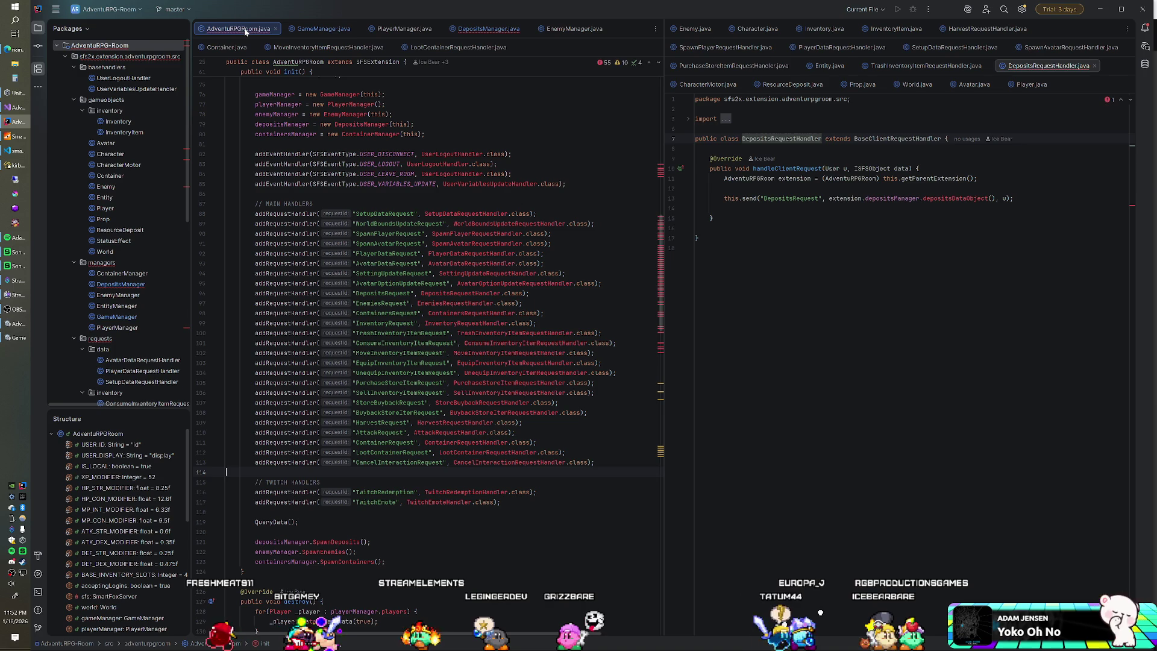
pyautogui.click(324, 31)
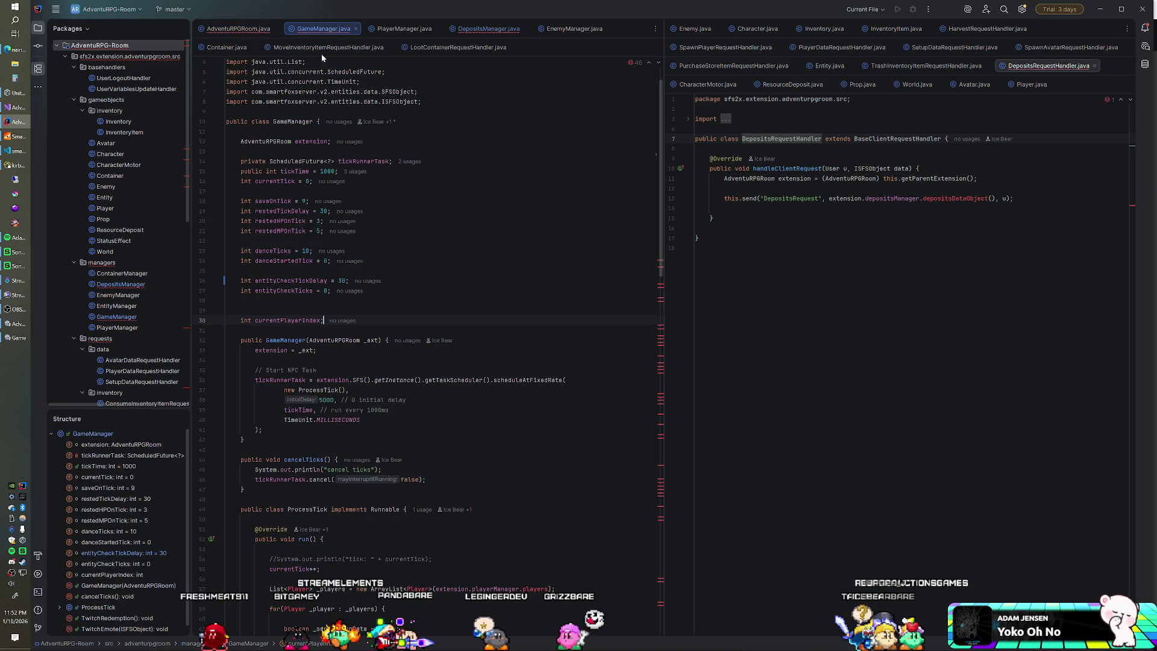
pyautogui.scroll(3, 324, 320)
pyautogui.scroll(5, 324, 320)
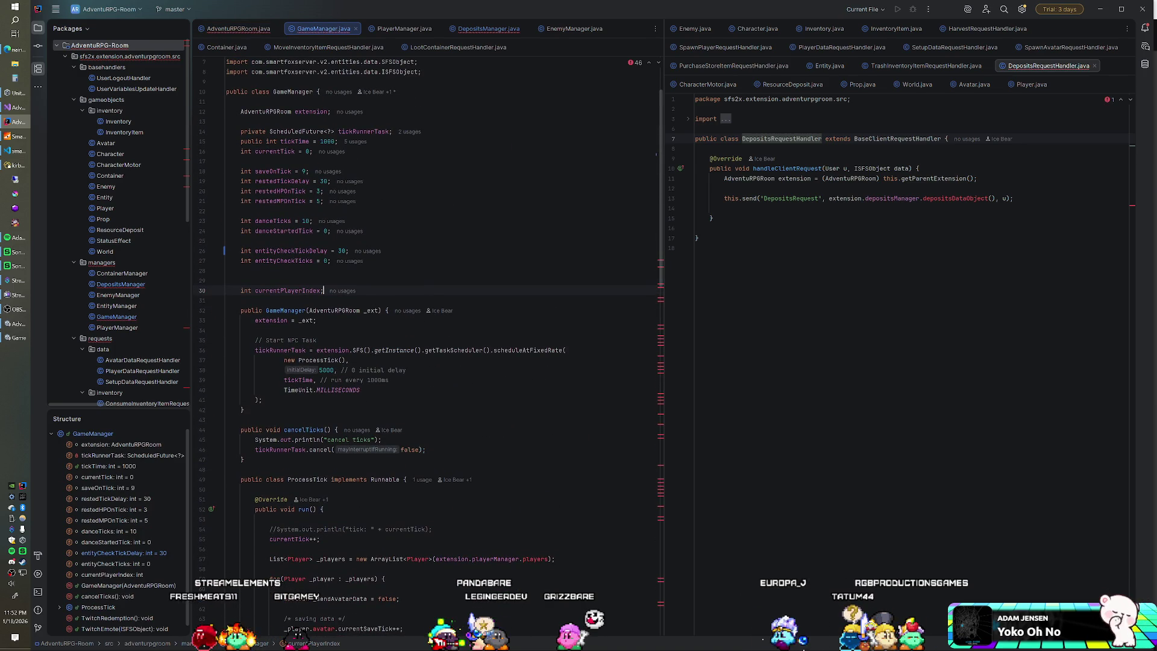
pyautogui.scroll(-19, 323, 320)
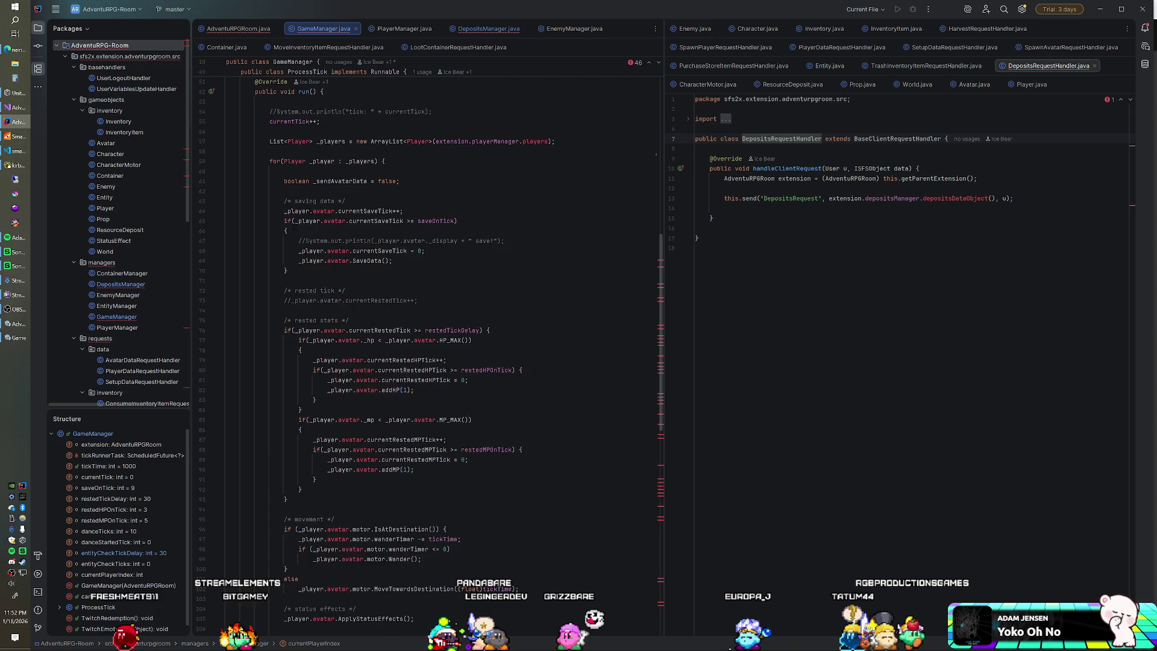
pyautogui.scroll(-7, 323, 320)
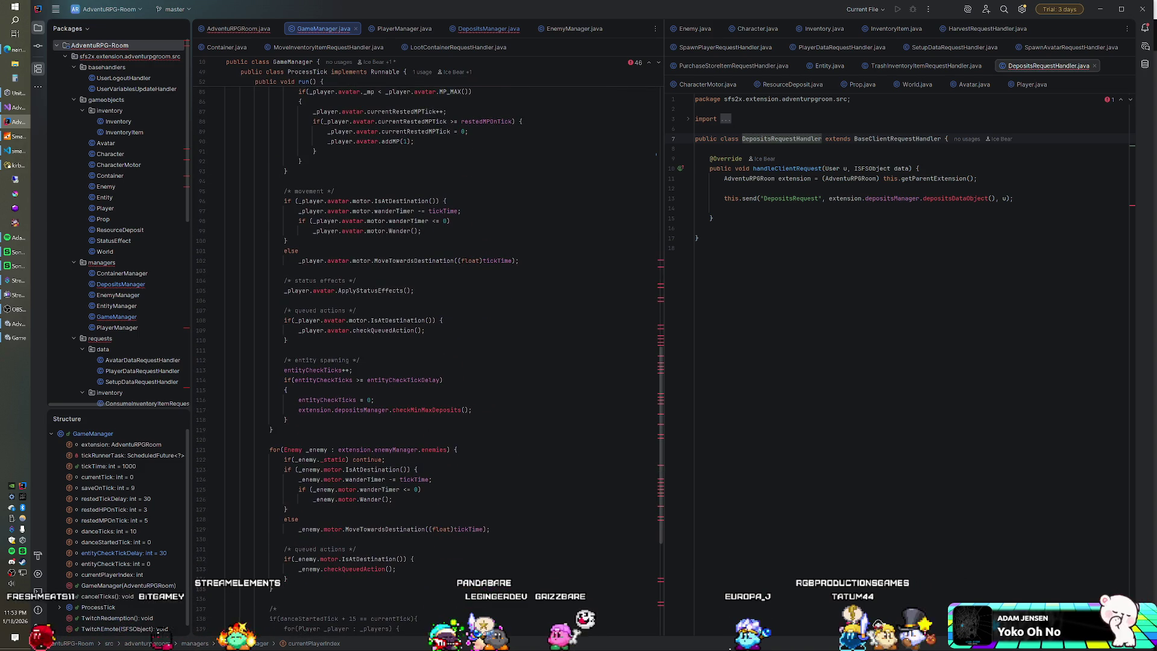
pyautogui.click(472, 410)
pyautogui.press('Return')
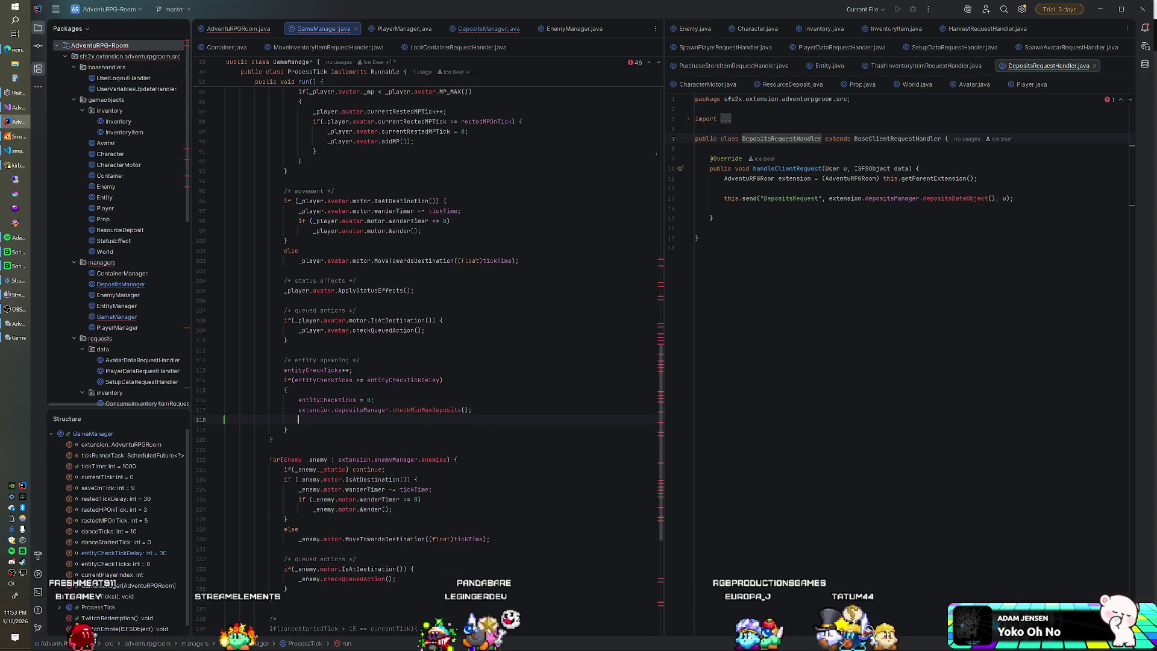
pyautogui.write('extension.enem')
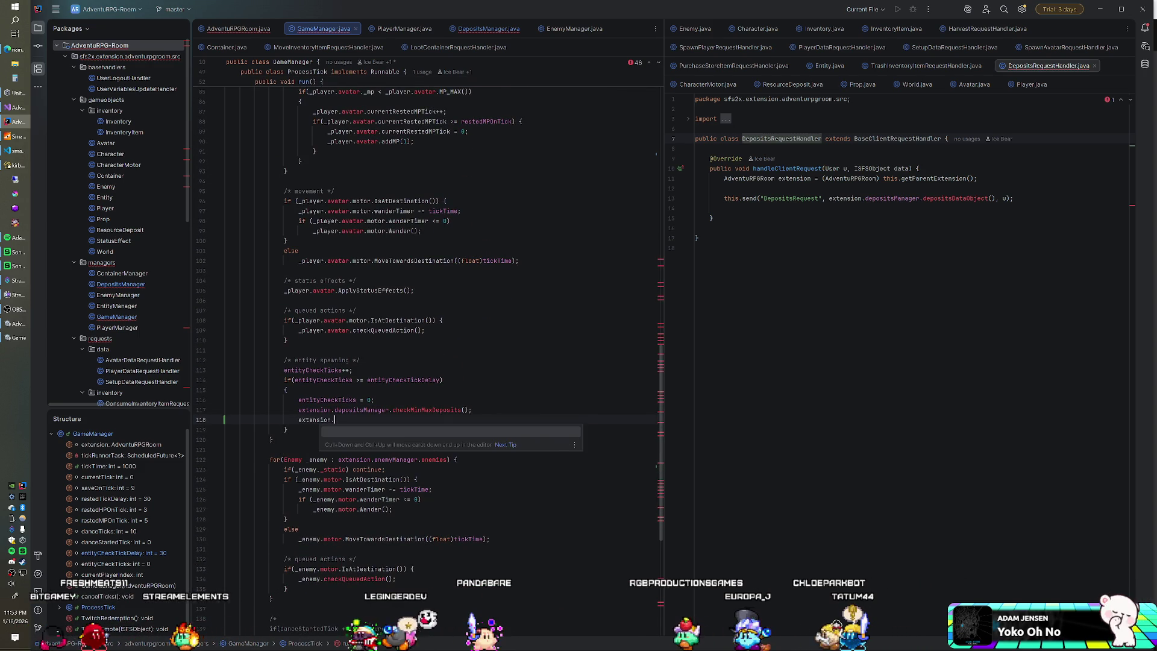
pyautogui.press('Return')
pyautogui.write('.chec')
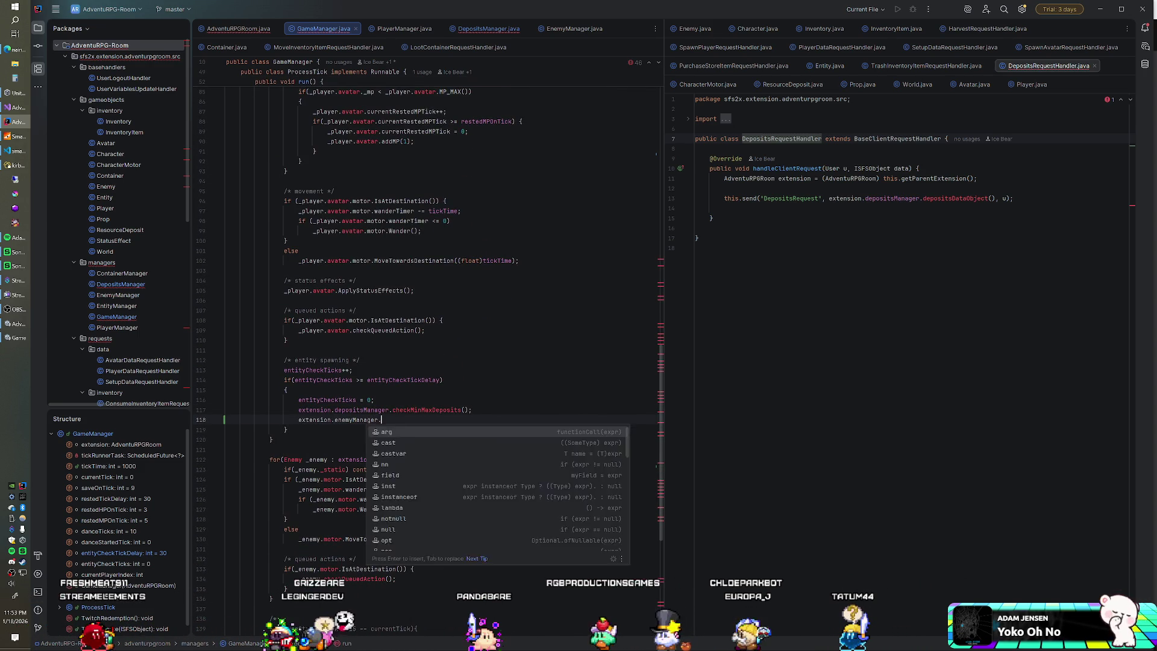
pyautogui.write('k')
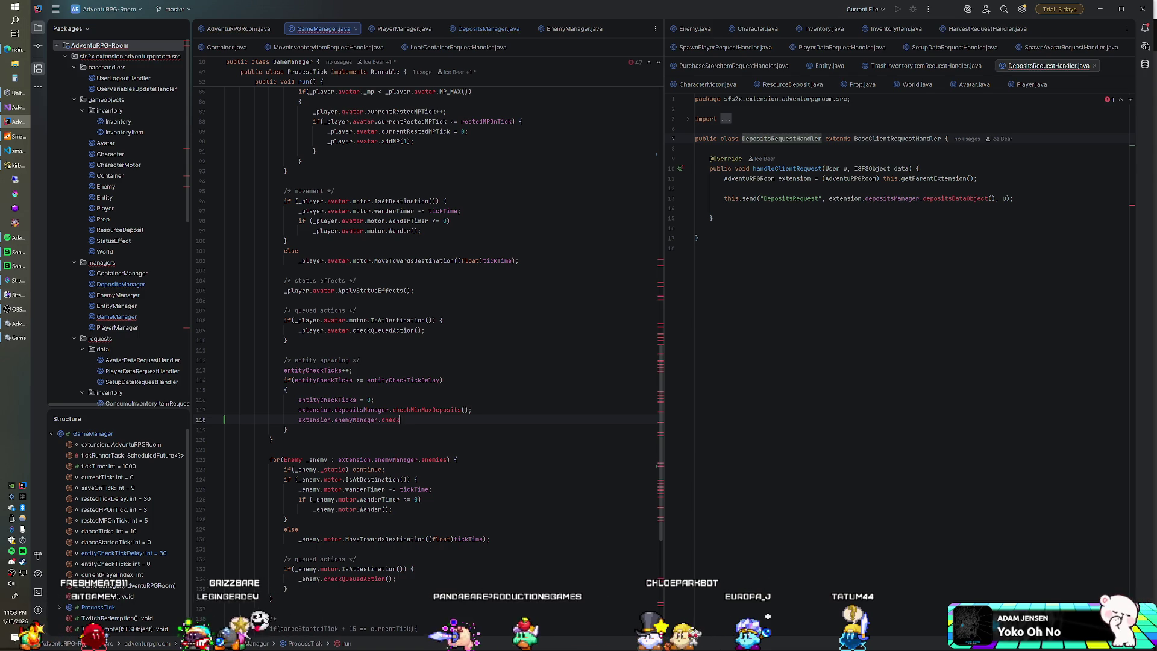
pyautogui.write('MinMax')
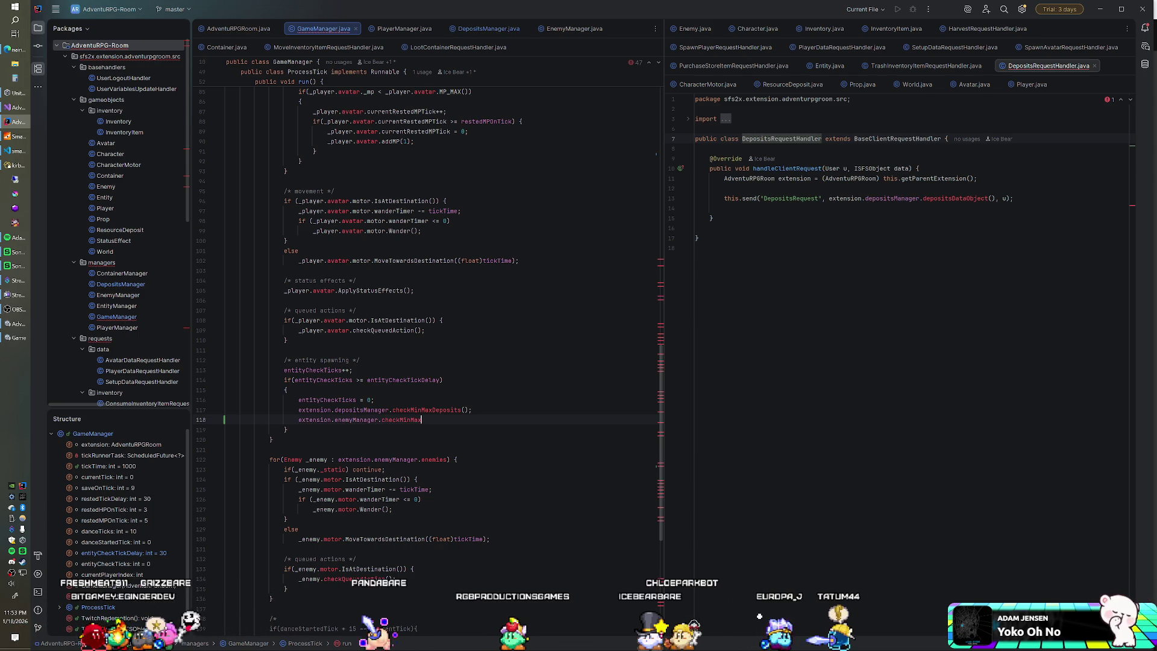
pyautogui.write('Enemies();')
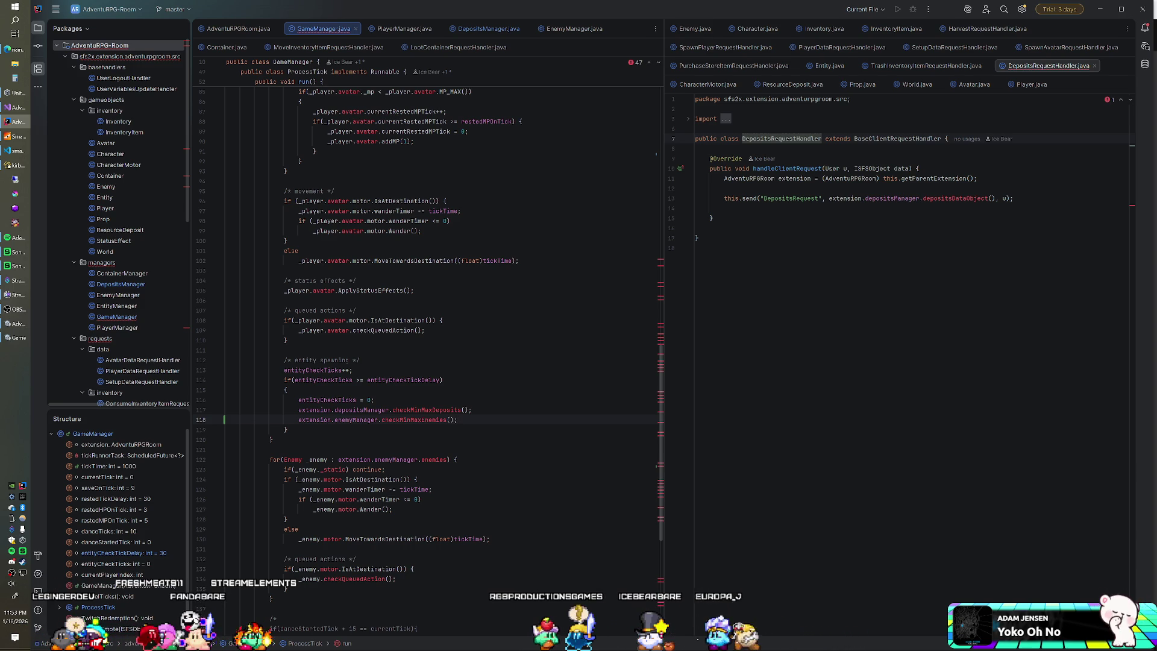
# Step: Check EnemyManager.java's methods, delete the new enemy check line, and go back to Unity
pyautogui.click(575, 28)
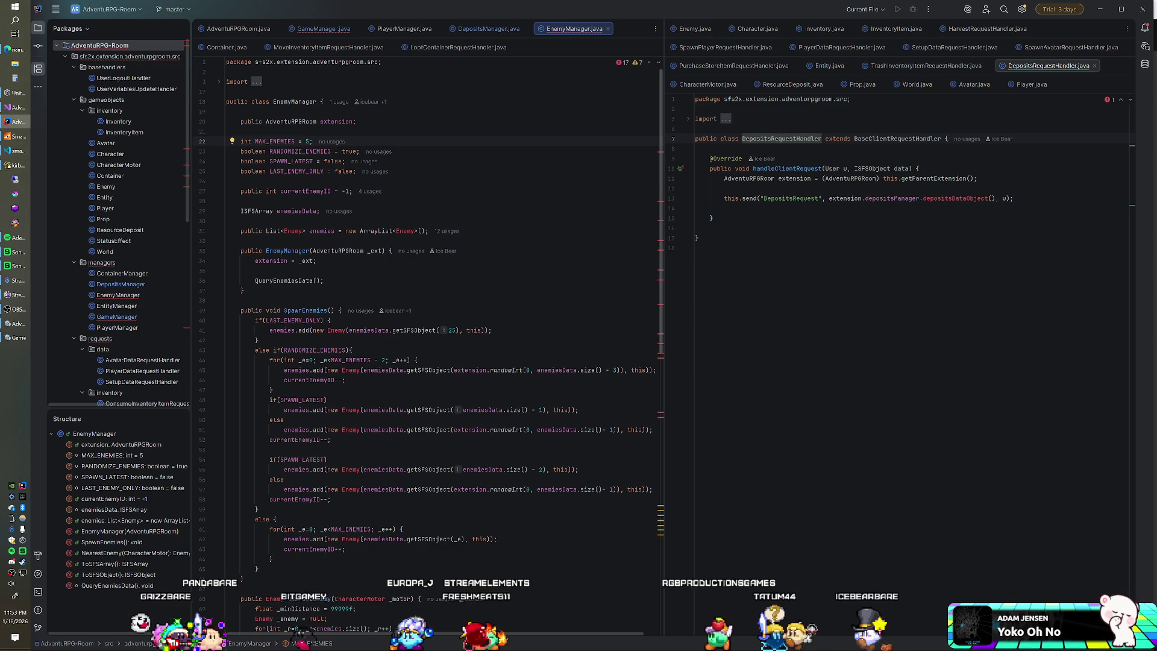
pyautogui.click(323, 28)
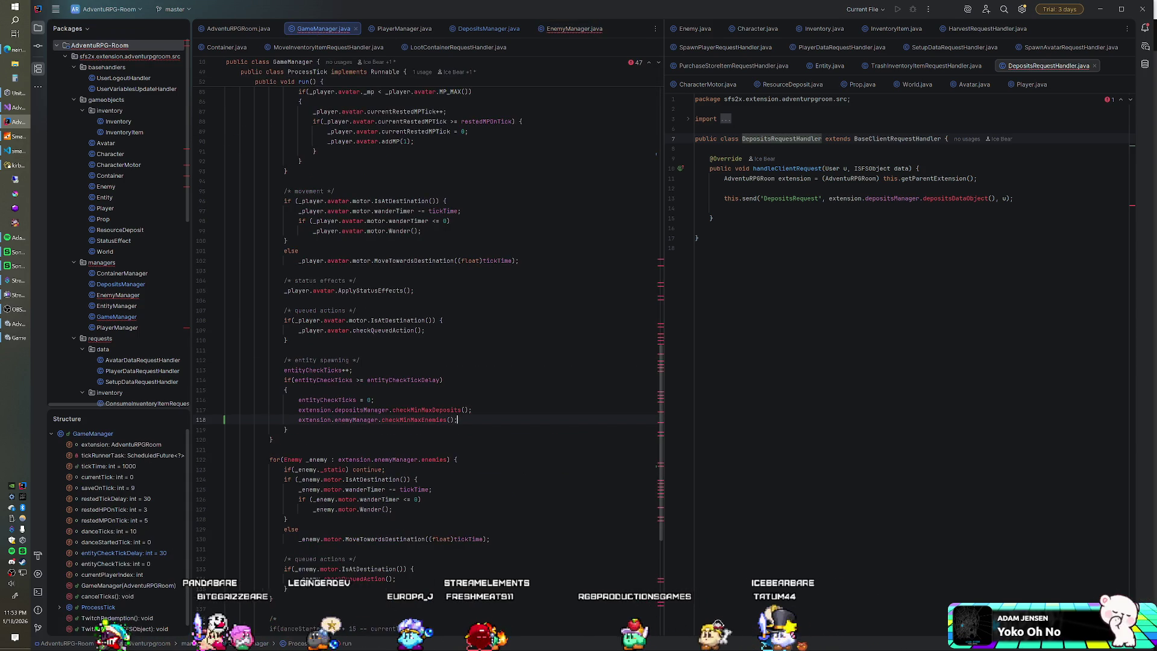
pyautogui.moveTo(461, 420)
pyautogui.mouseDown()
pyautogui.moveTo(470, 399)
pyautogui.moveTo(478, 410)
pyautogui.mouseUp()
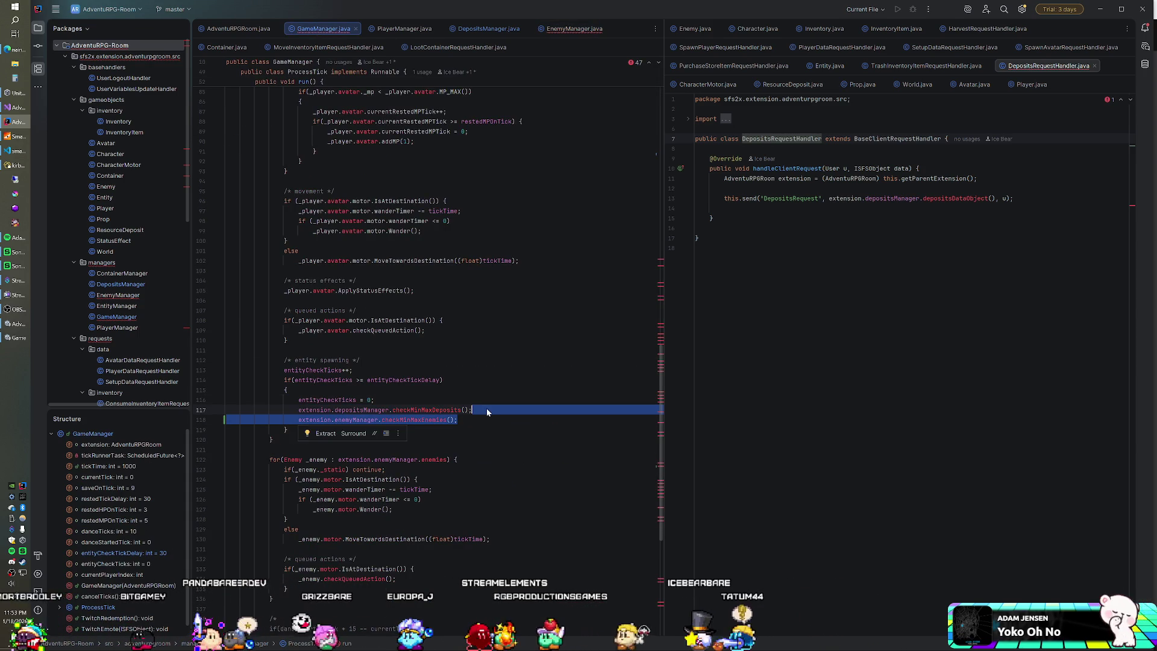
pyautogui.press('BackSpace')
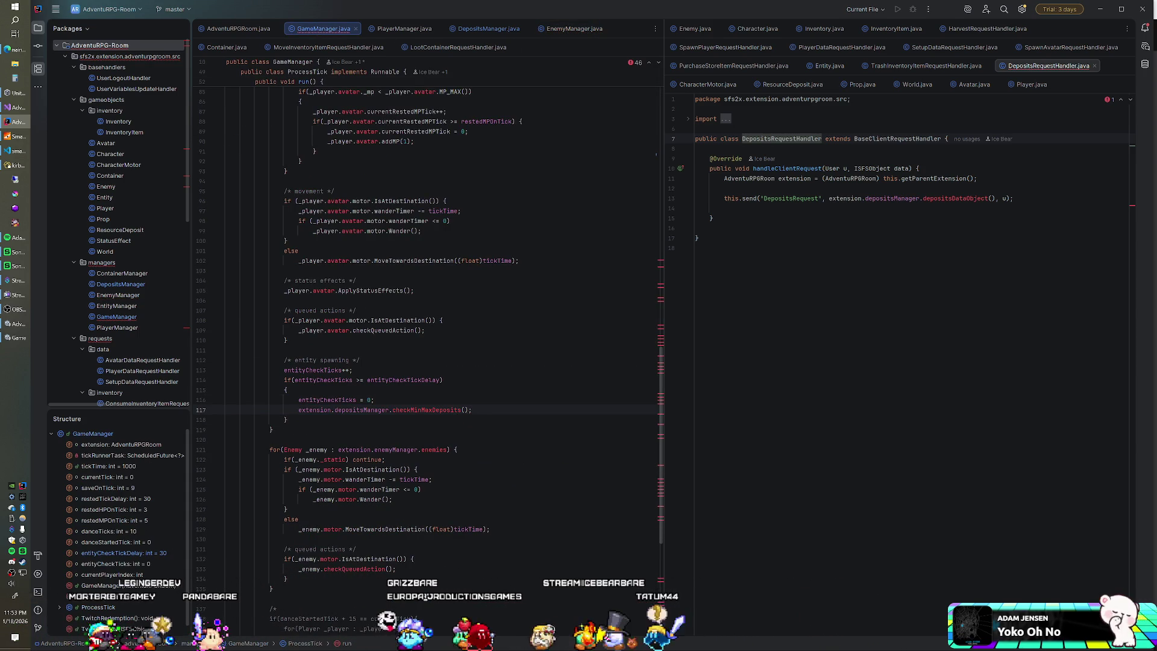
pyautogui.hotkey('alt', 'Tab')
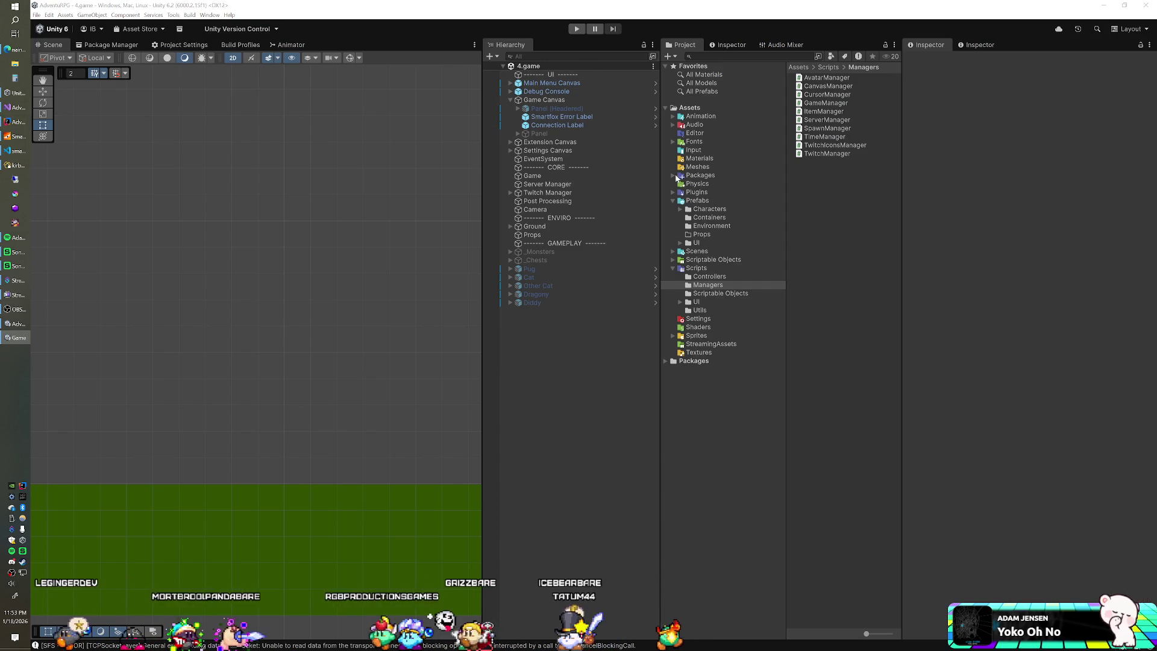
# Step: Browse the Packages > FantasyMonsters folders and open Inanimate/Props/BlueBrush
pyautogui.click(673, 176)
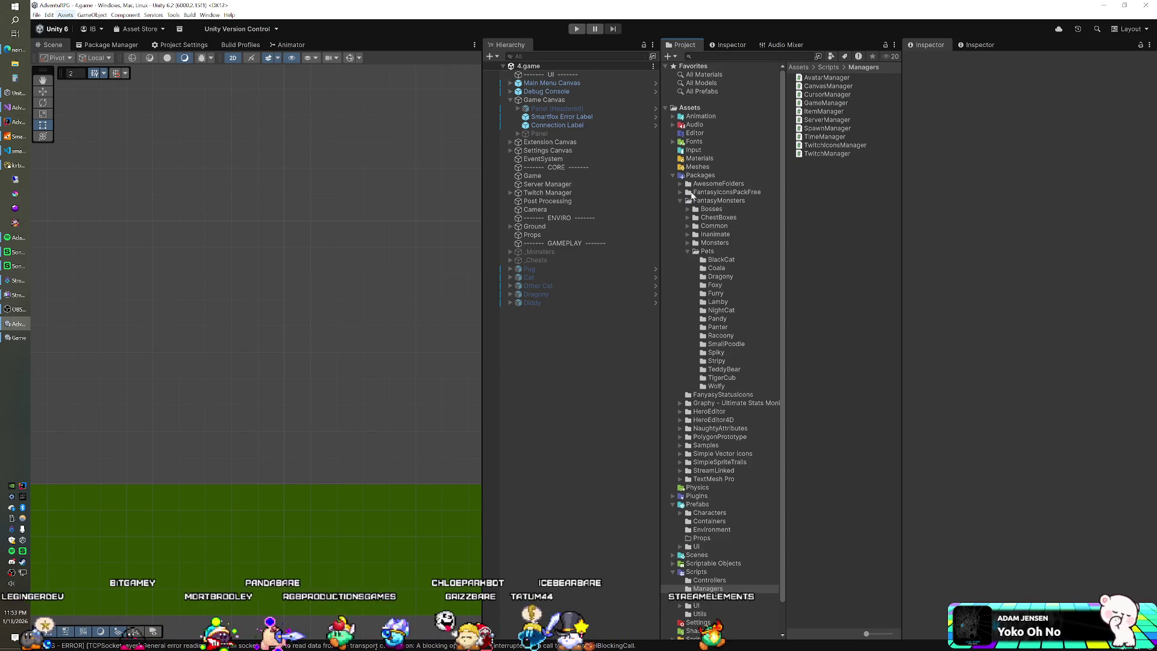
pyautogui.click(687, 252)
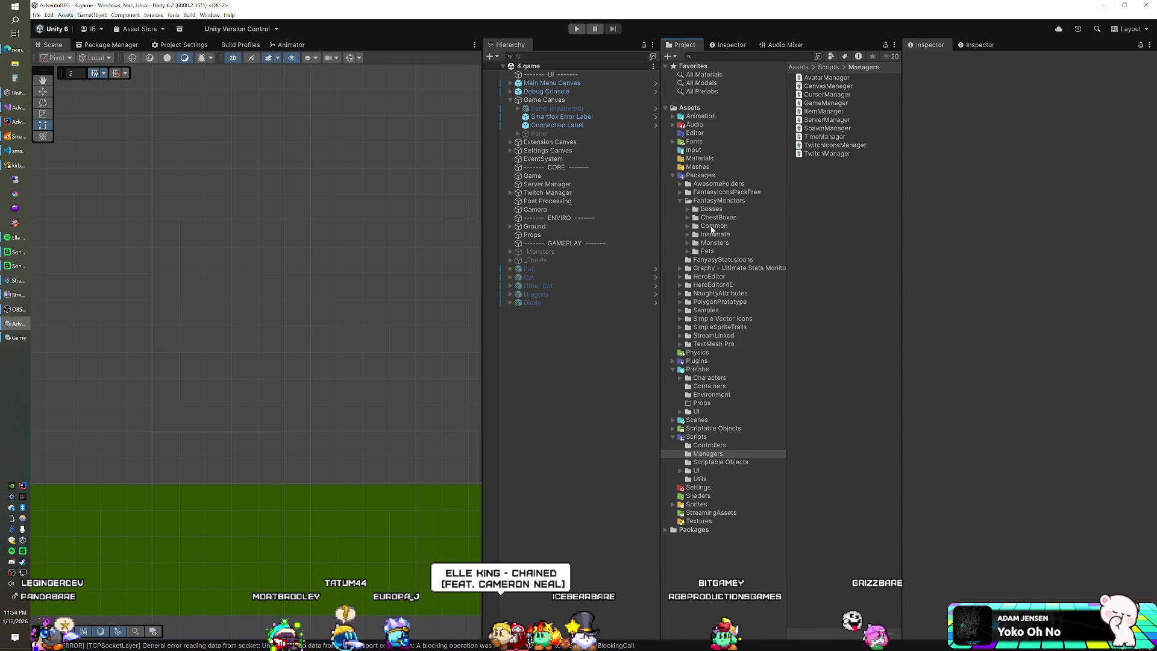
pyautogui.click(688, 210)
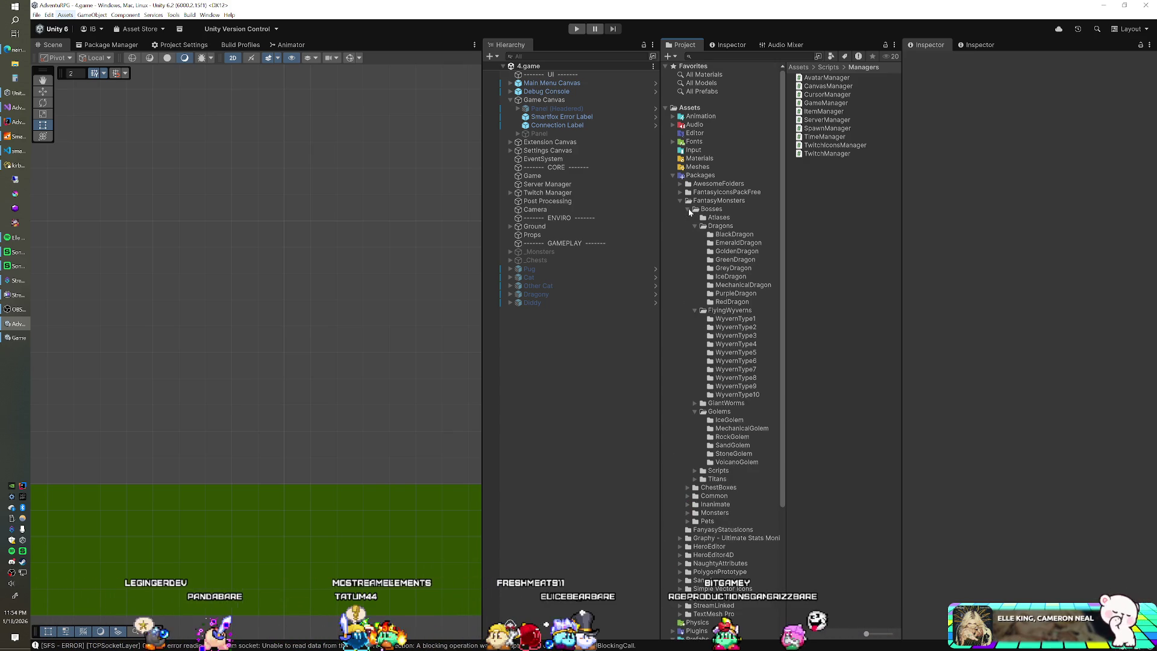
pyautogui.click(688, 209)
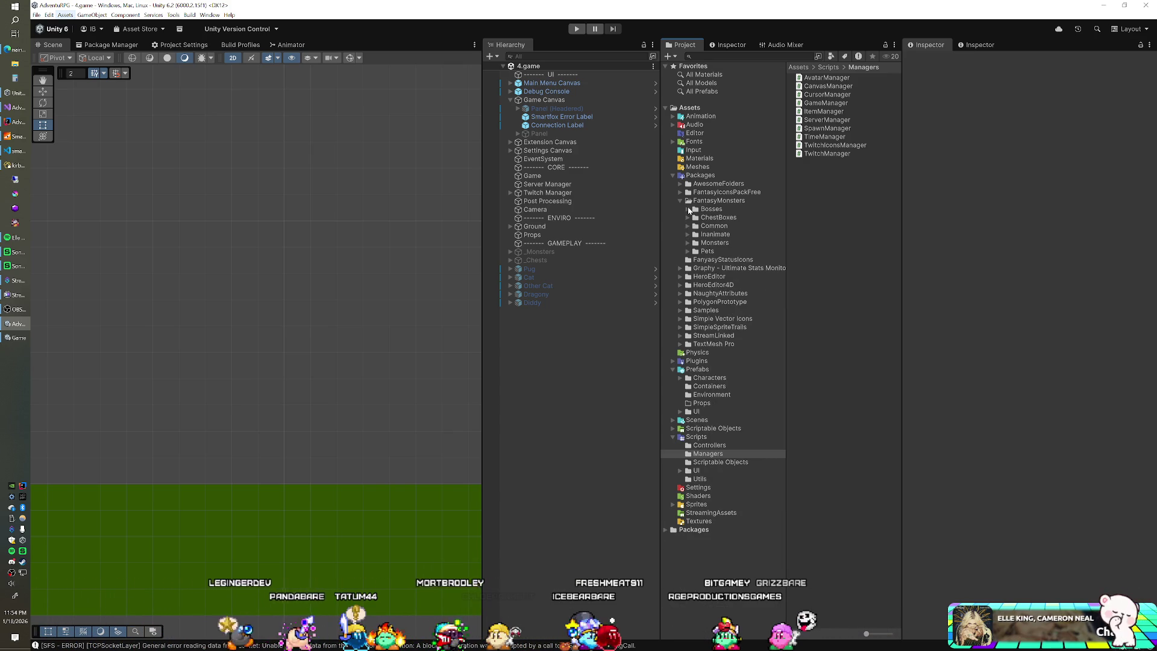
pyautogui.click(688, 226)
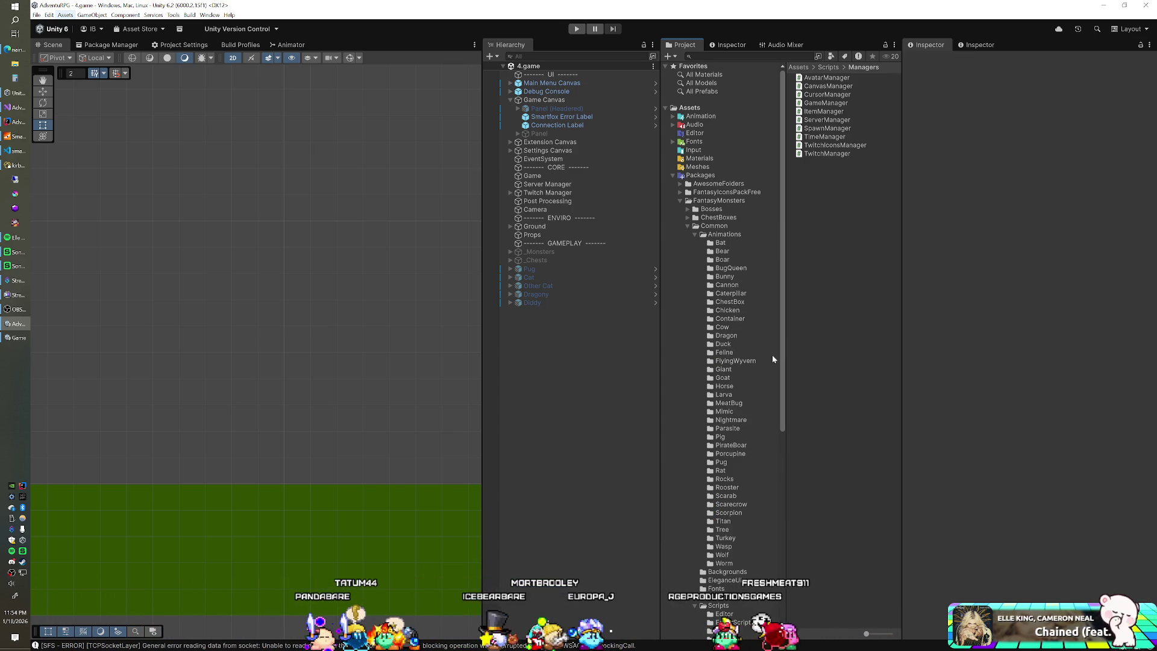
pyautogui.scroll(-2, 727, 379)
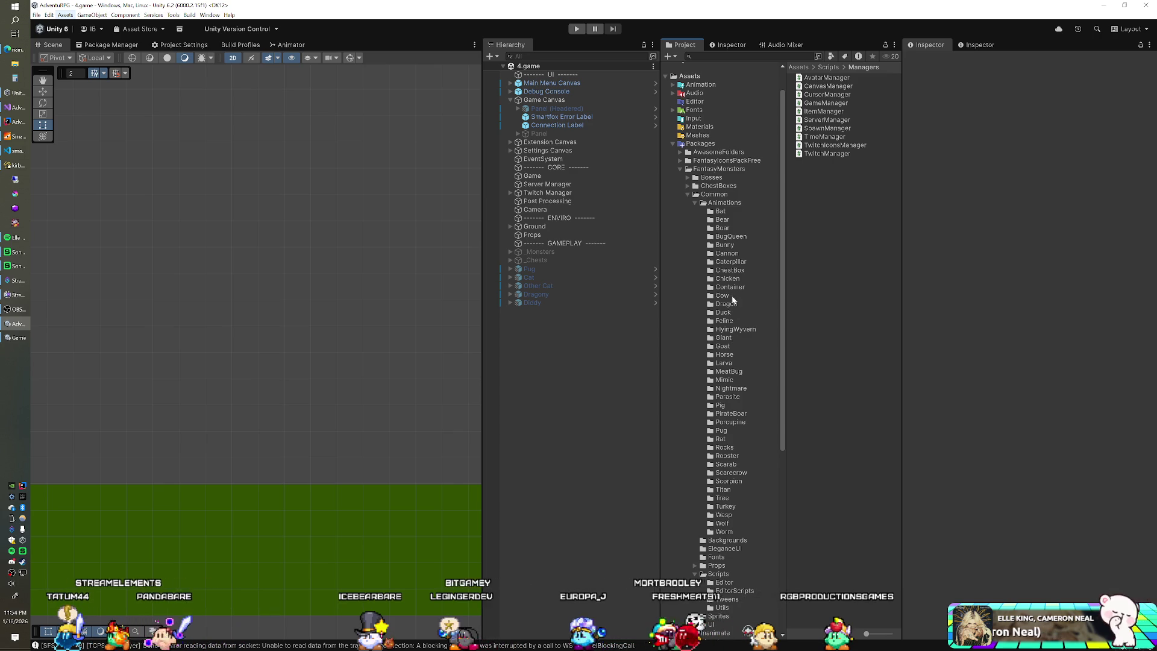
pyautogui.click(688, 193)
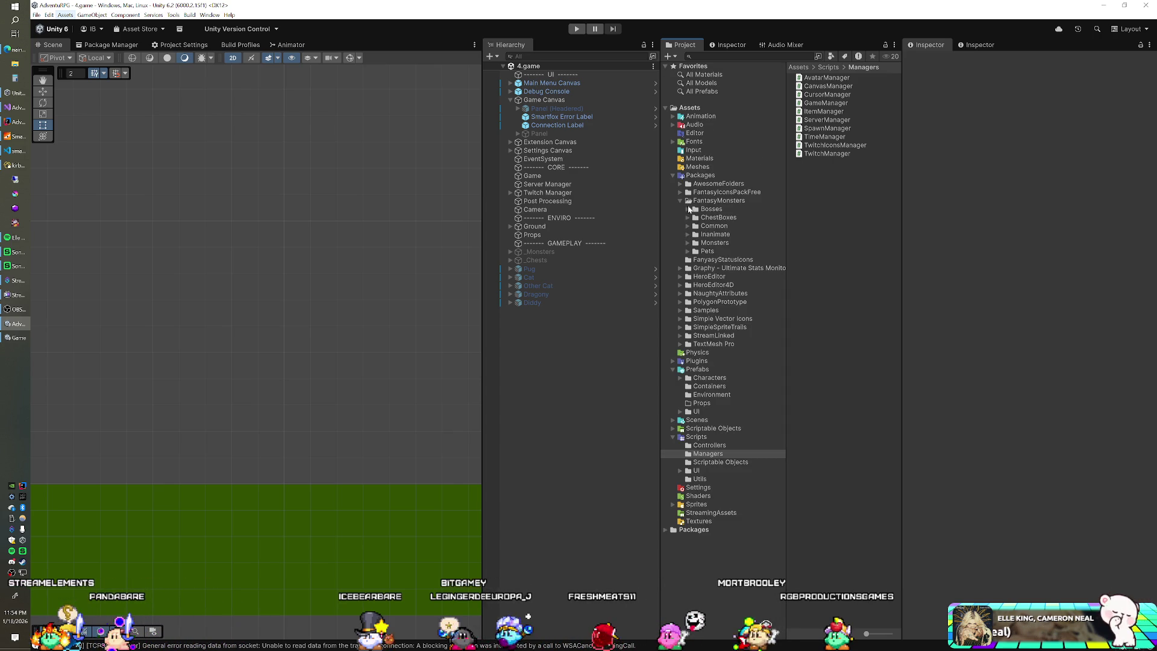
pyautogui.click(686, 234)
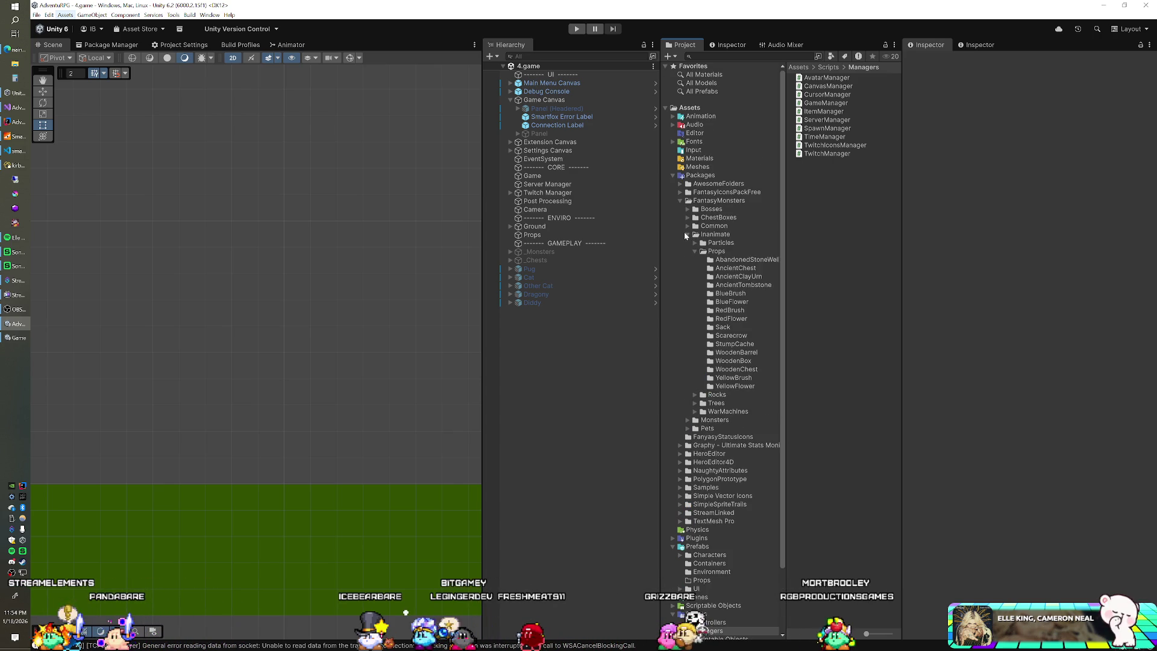
pyautogui.click(729, 294)
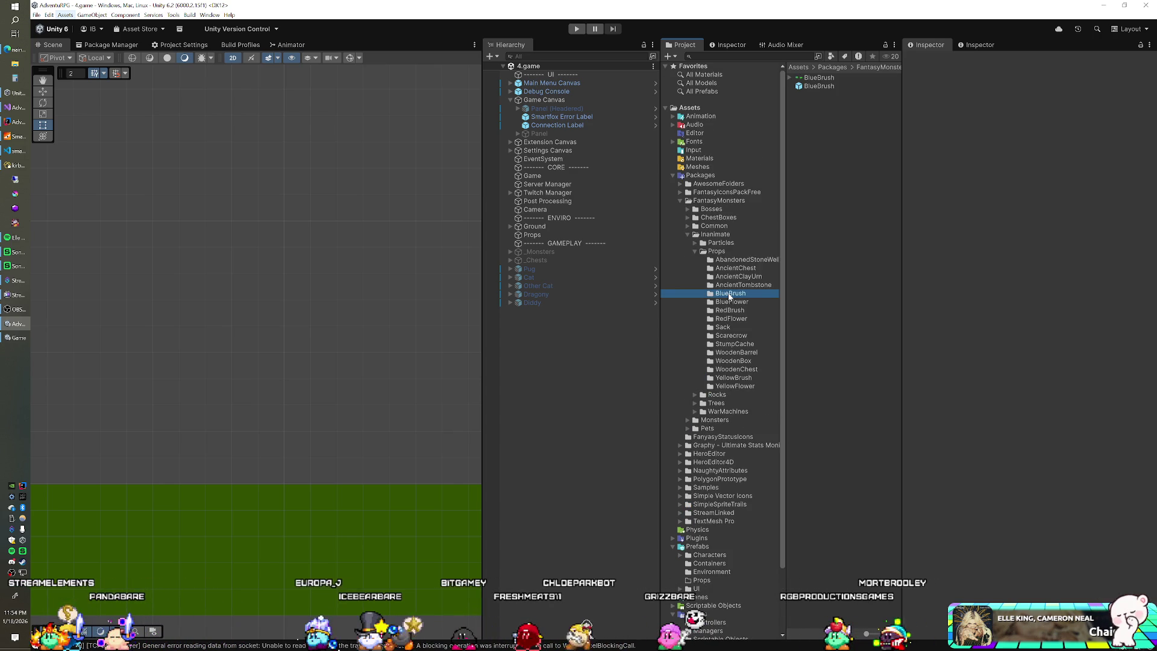
# Step: Place a BlueBrush instance in the scene, with a RedFlower prop just left of it
pyautogui.click(817, 87)
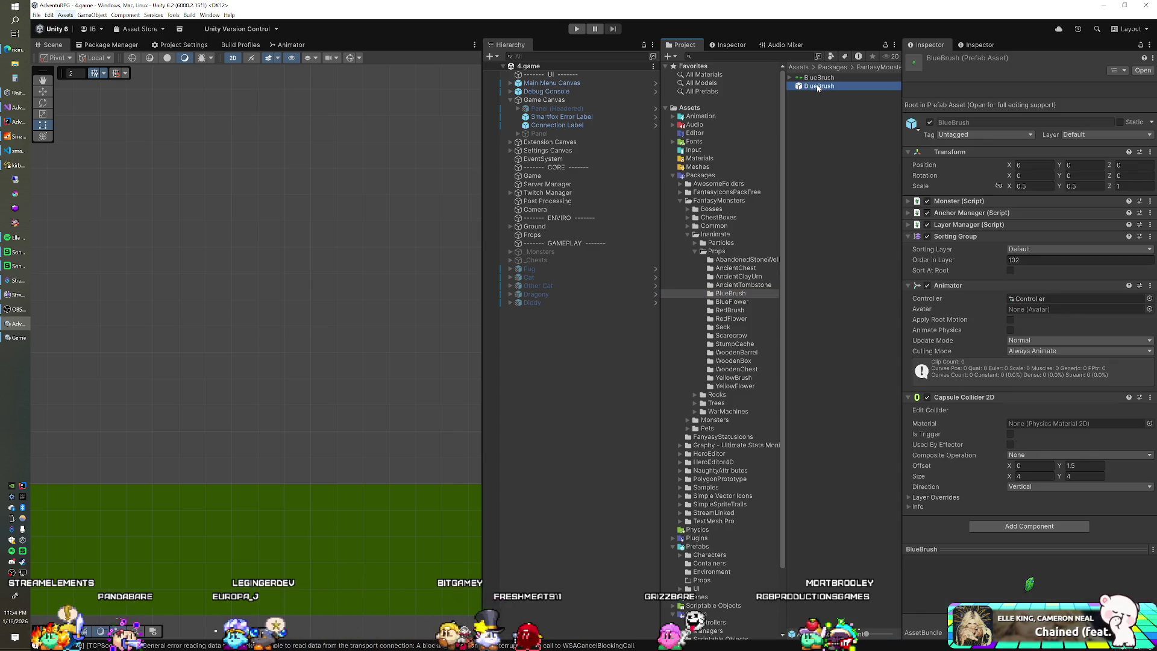
pyautogui.moveTo(818, 89)
pyautogui.mouseDown()
pyautogui.moveTo(568, 348)
pyautogui.moveTo(395, 362)
pyautogui.moveTo(296, 328)
pyautogui.mouseUp()
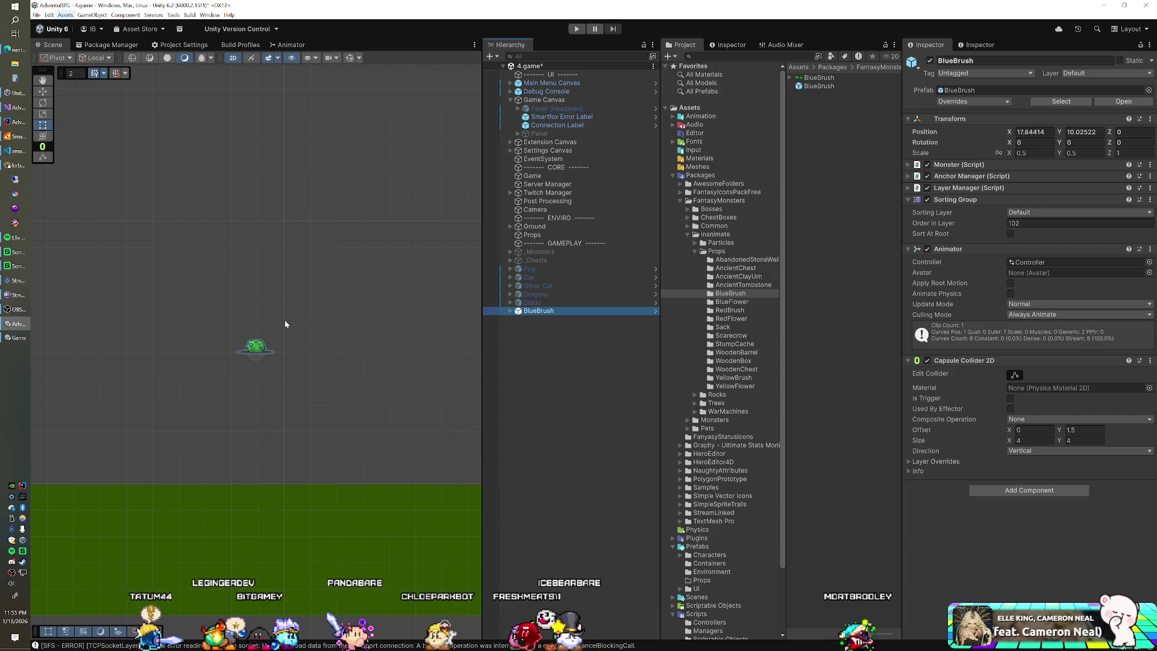
pyautogui.scroll(1, 302, 352)
pyautogui.scroll(3, 301, 351)
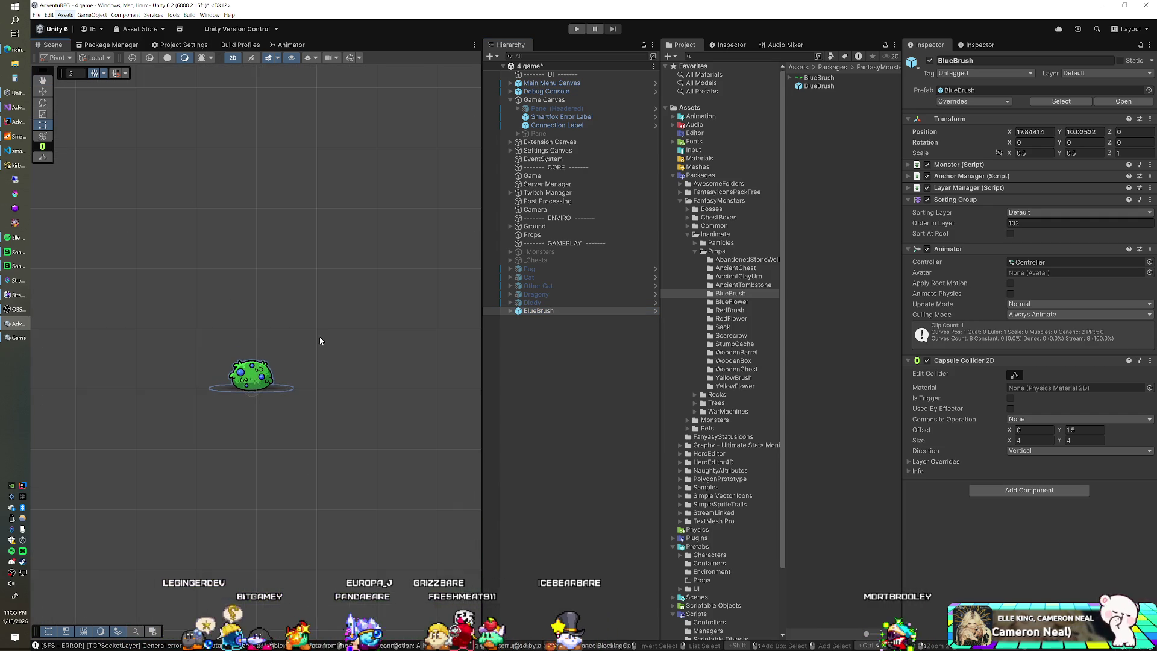
pyautogui.scroll(1, 301, 335)
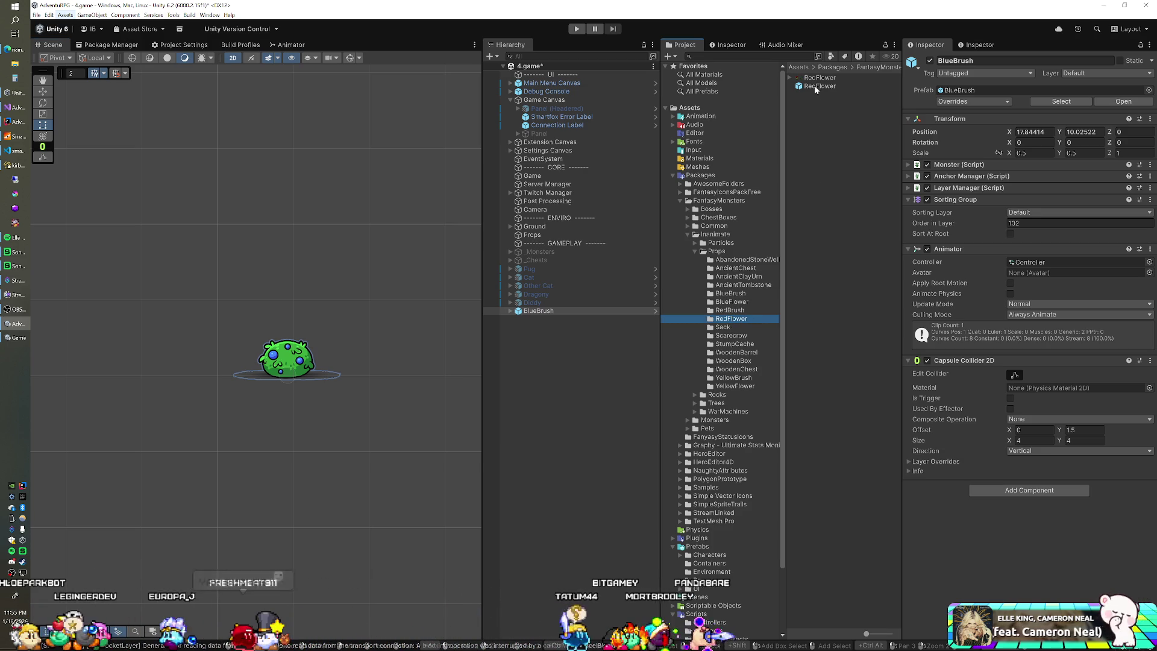
pyautogui.moveTo(815, 89)
pyautogui.mouseDown()
pyautogui.moveTo(757, 168)
pyautogui.moveTo(545, 375)
pyautogui.mouseUp()
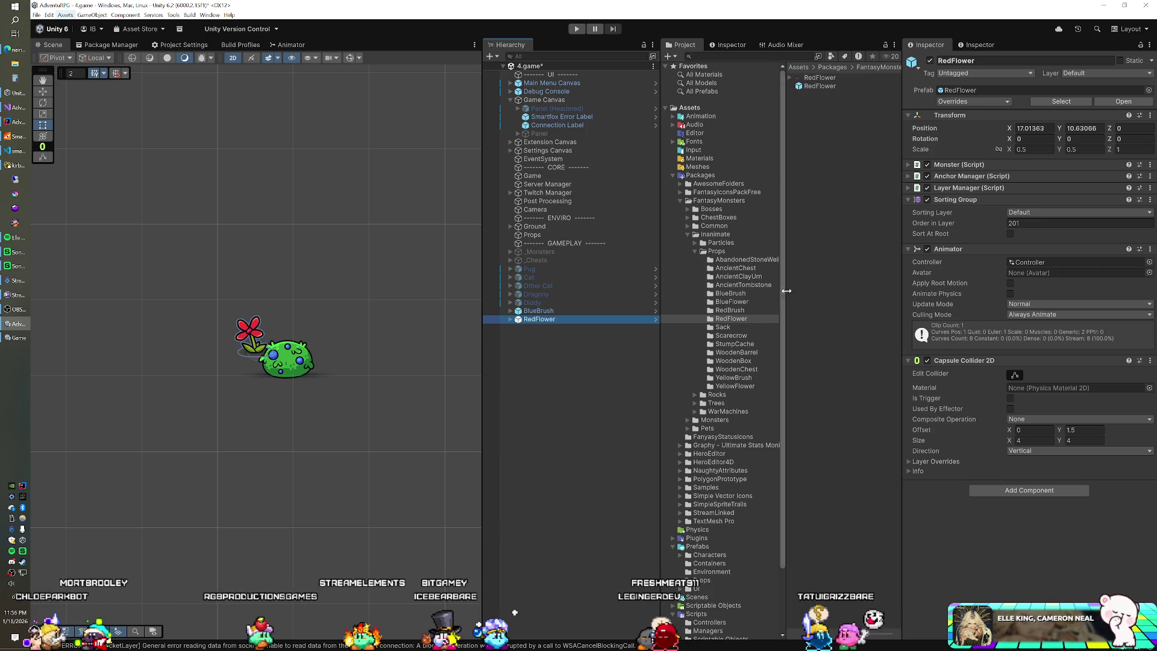
# Step: Add a YellowFlower and shift it right of the blue-spotted bush to X ≈ 18.85
pyautogui.click(734, 386)
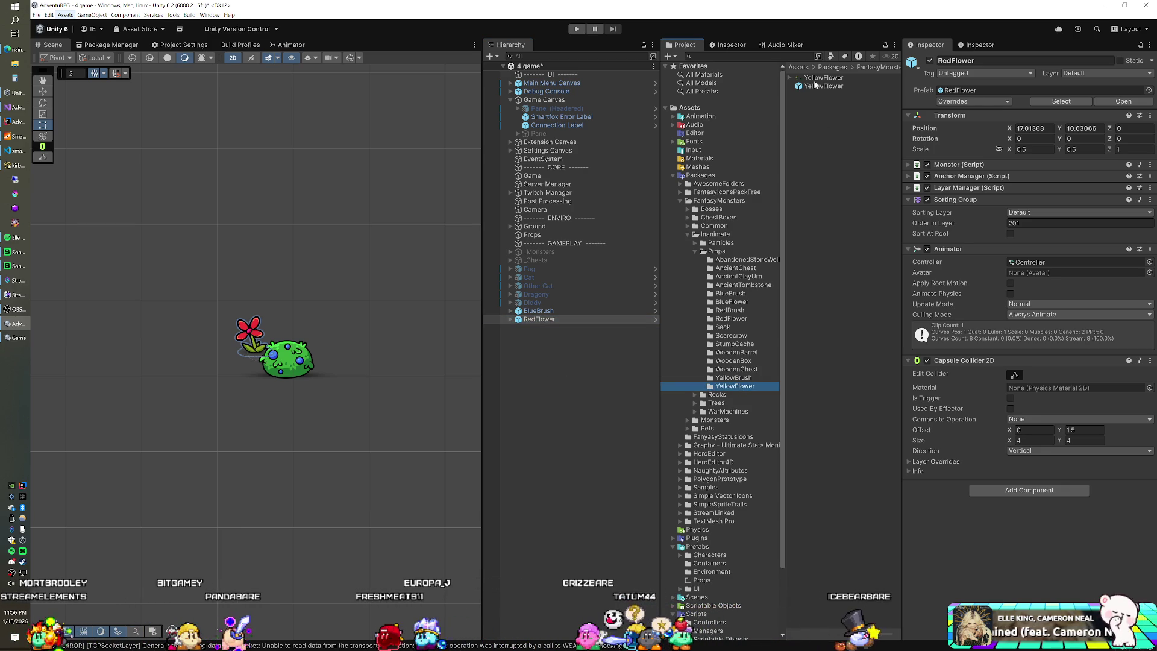
pyautogui.moveTo(823, 86)
pyautogui.mouseDown()
pyautogui.moveTo(498, 384)
pyautogui.moveTo(506, 379)
pyautogui.mouseUp()
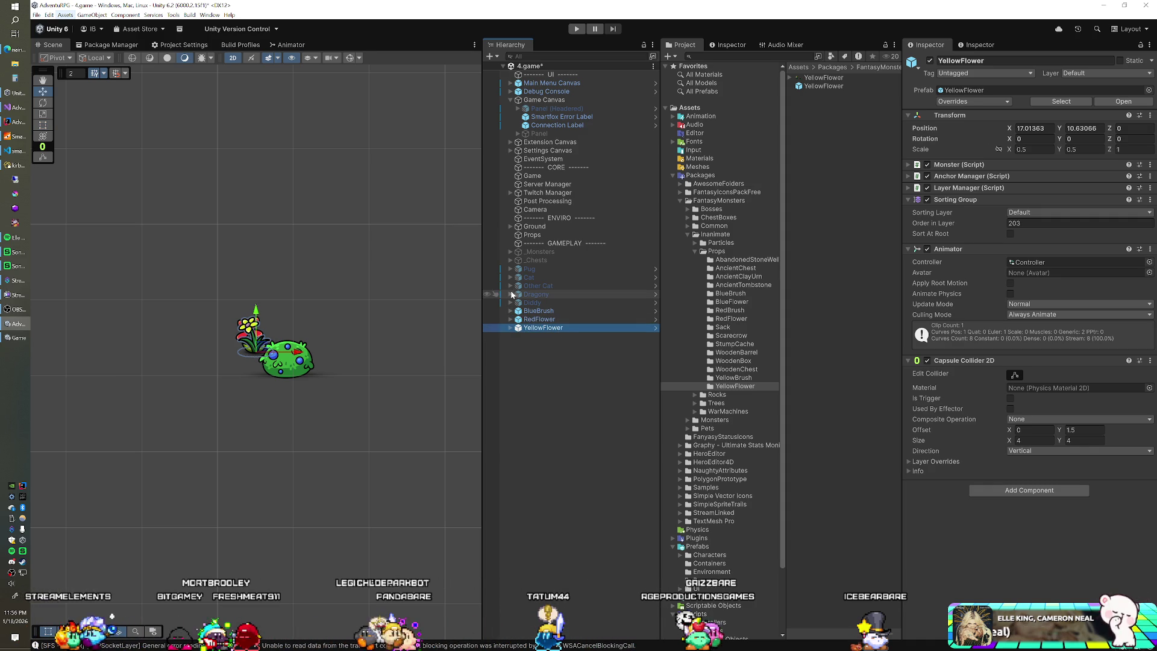
pyautogui.moveTo(295, 351); pyautogui.dragTo(368, 351)
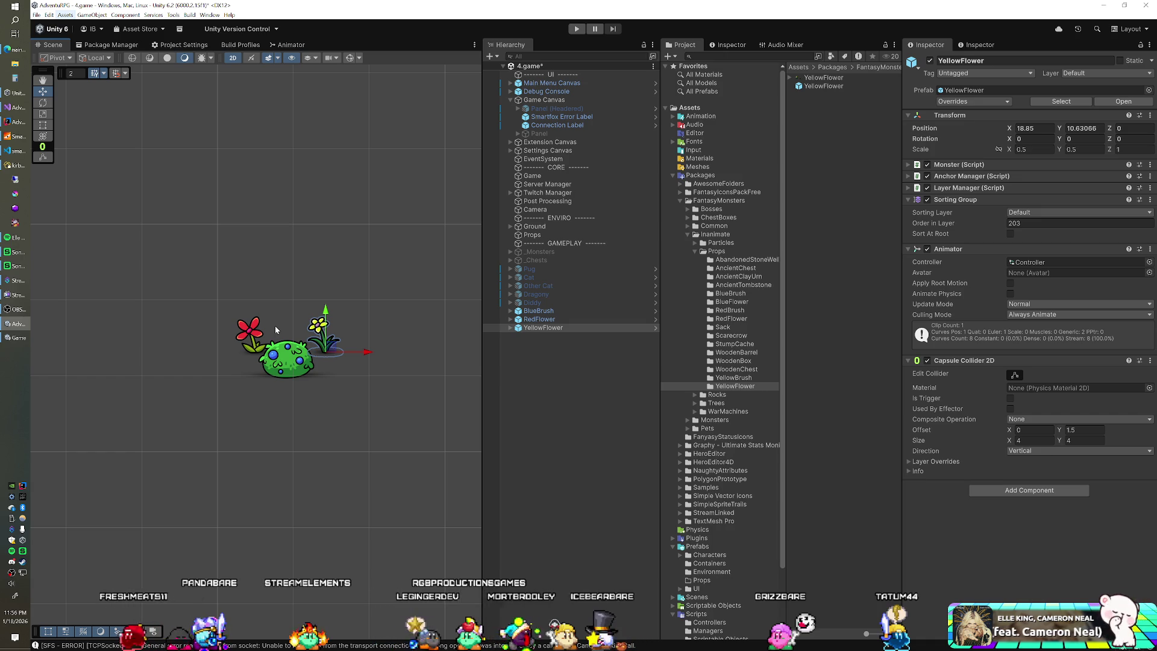
# Step: Bring up the YellowBrush prop folder's contents in the Project window
pyautogui.click(753, 378)
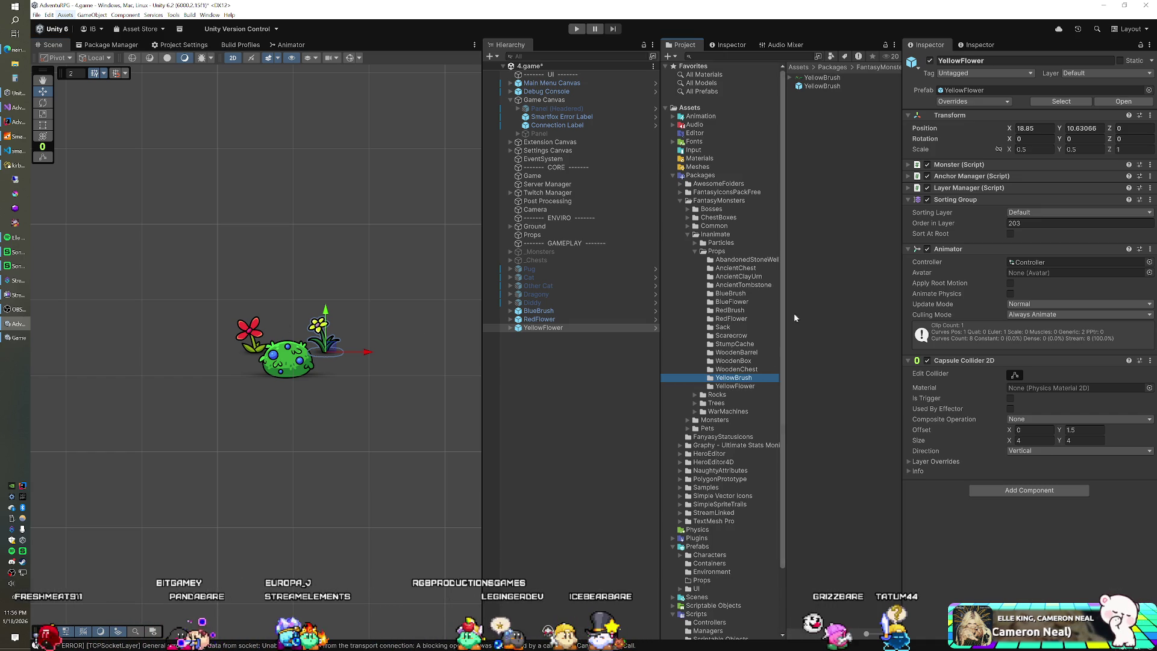
pyautogui.scroll(5, 355, 329)
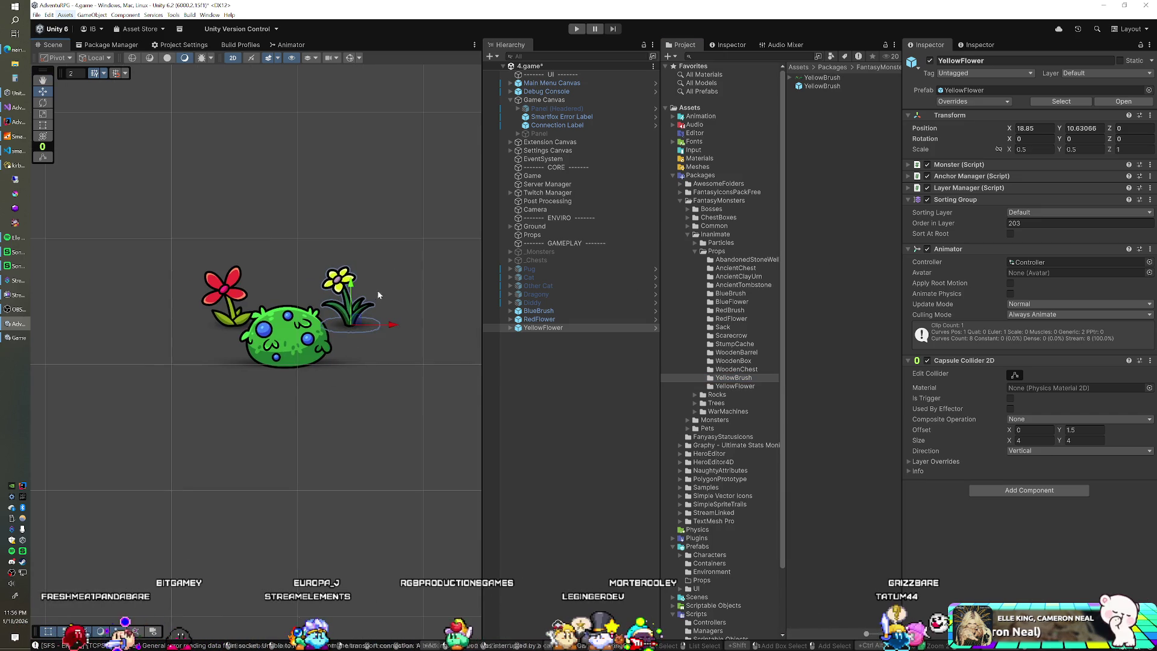
pyautogui.scroll(3, 377, 292)
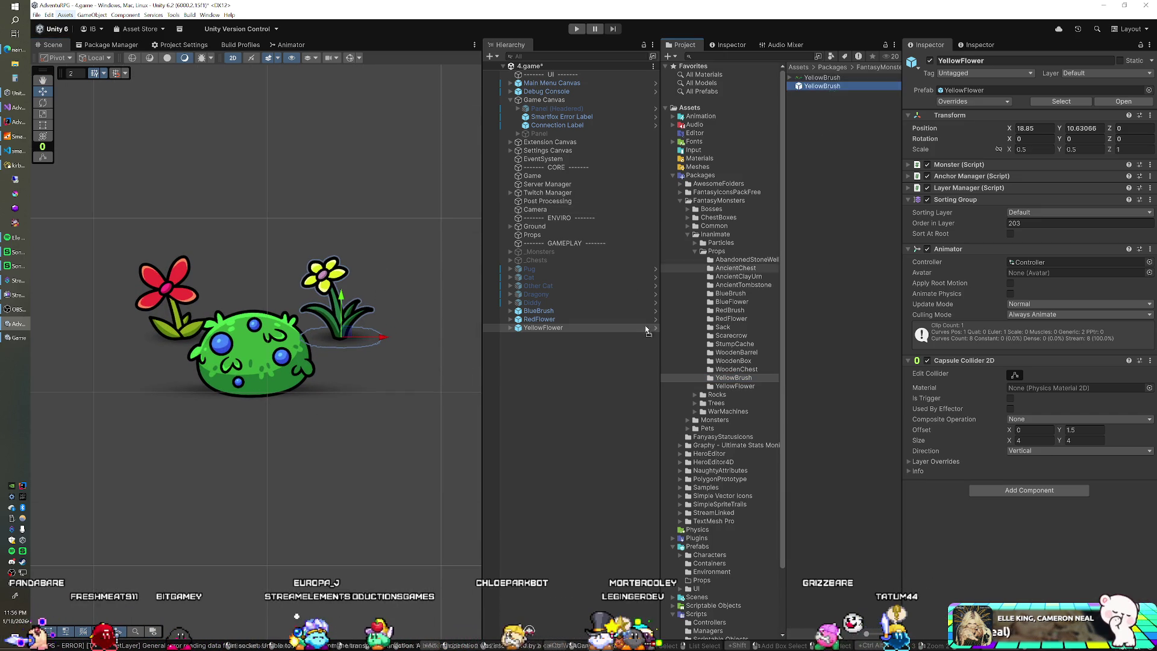
# Step: Drop a YellowBrush bush into the scene above the two flowers
pyautogui.moveTo(822, 86)
pyautogui.mouseDown()
pyautogui.moveTo(594, 393)
pyautogui.moveTo(402, 357)
pyautogui.moveTo(270, 348)
pyautogui.moveTo(382, 240)
pyautogui.mouseUp()
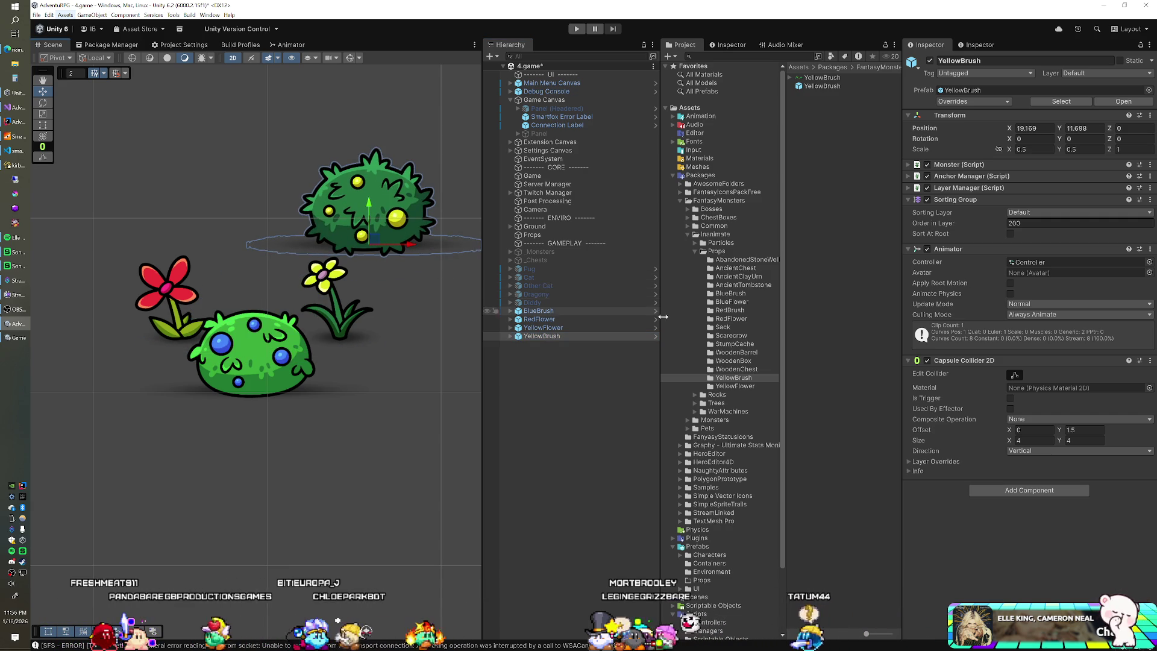
pyautogui.click(734, 361)
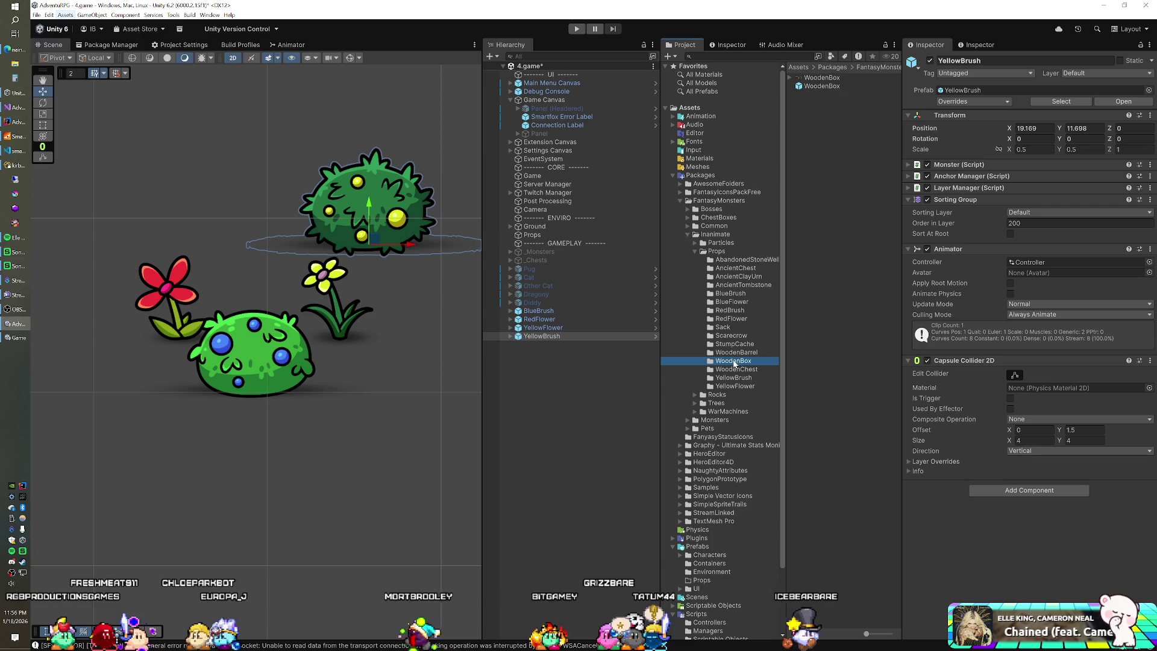
pyautogui.click(725, 345)
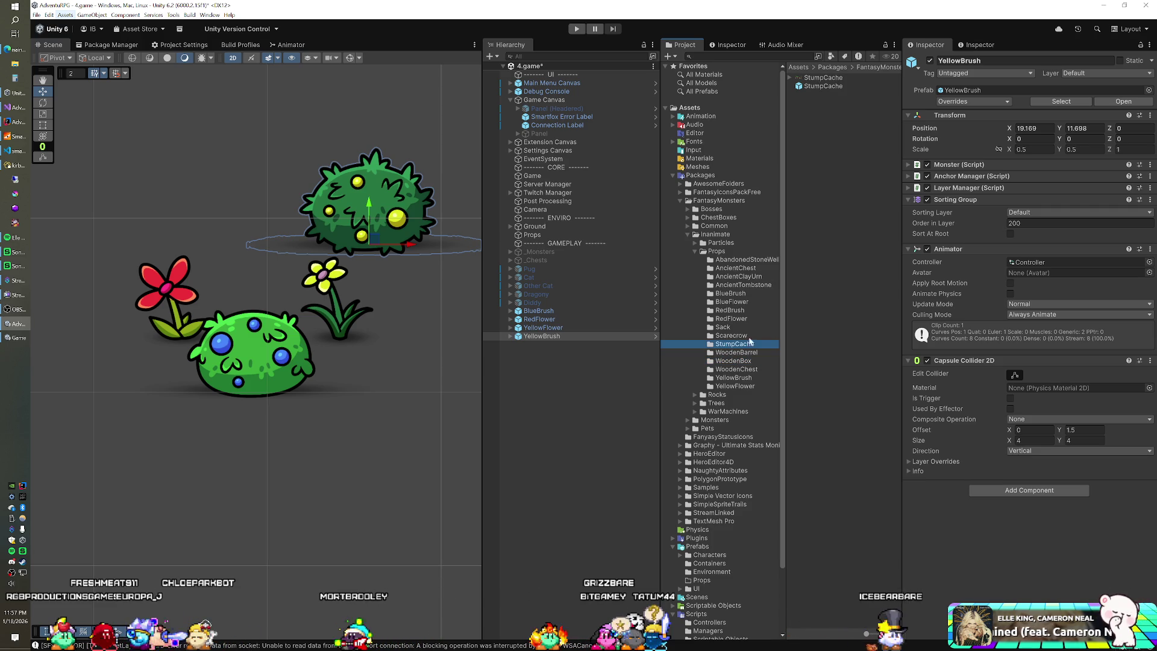
# Step: Add a StumpCache stump and move it up-left to about (16.87, 12.05) above the flowers
pyautogui.moveTo(809, 90)
pyautogui.mouseDown()
pyautogui.moveTo(579, 337)
pyautogui.moveTo(554, 345)
pyautogui.mouseUp()
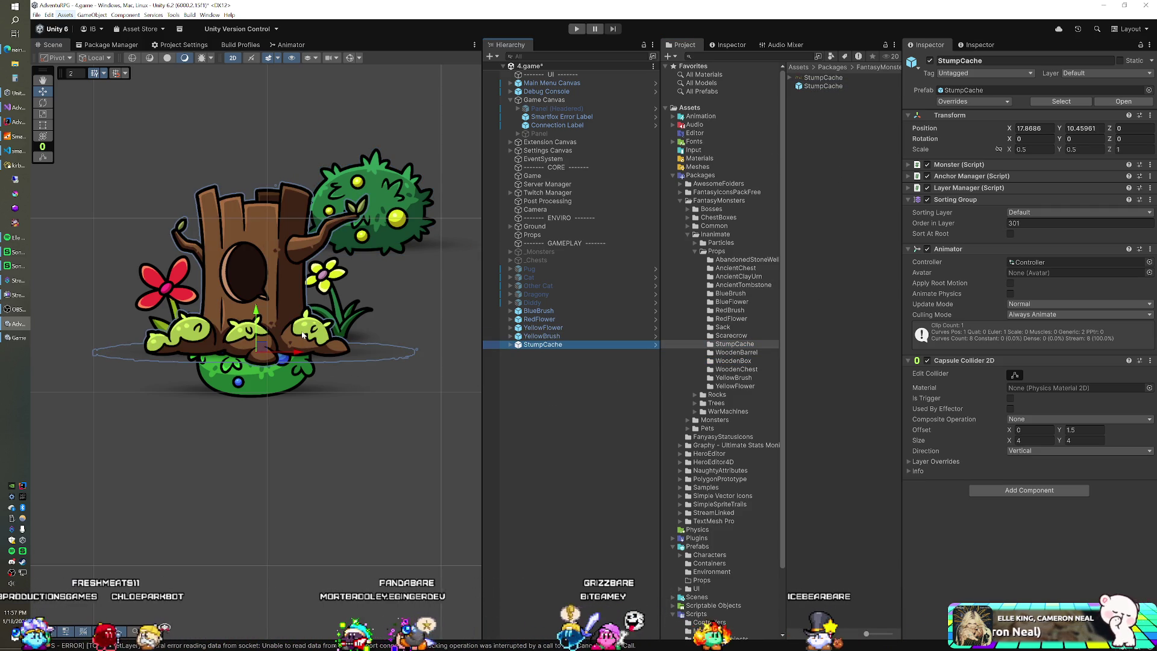
pyautogui.scroll(-1, 303, 335)
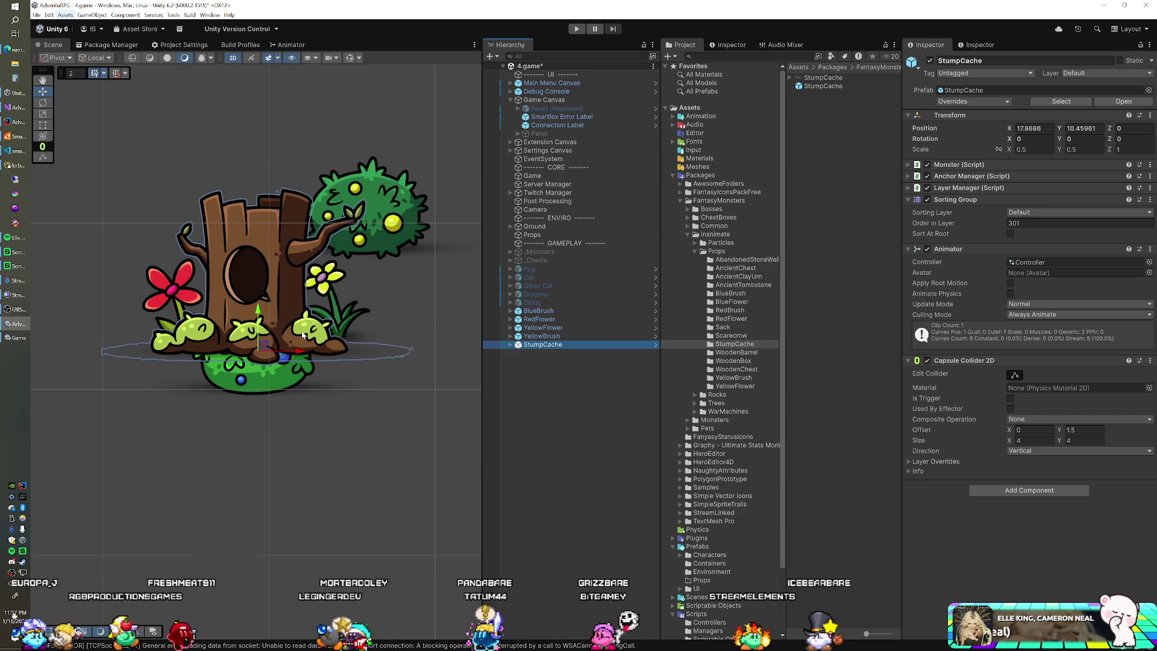
pyautogui.scroll(-1, 303, 335)
pyautogui.moveTo(270, 345)
pyautogui.mouseDown()
pyautogui.moveTo(217, 218)
pyautogui.moveTo(206, 226)
pyautogui.mouseUp()
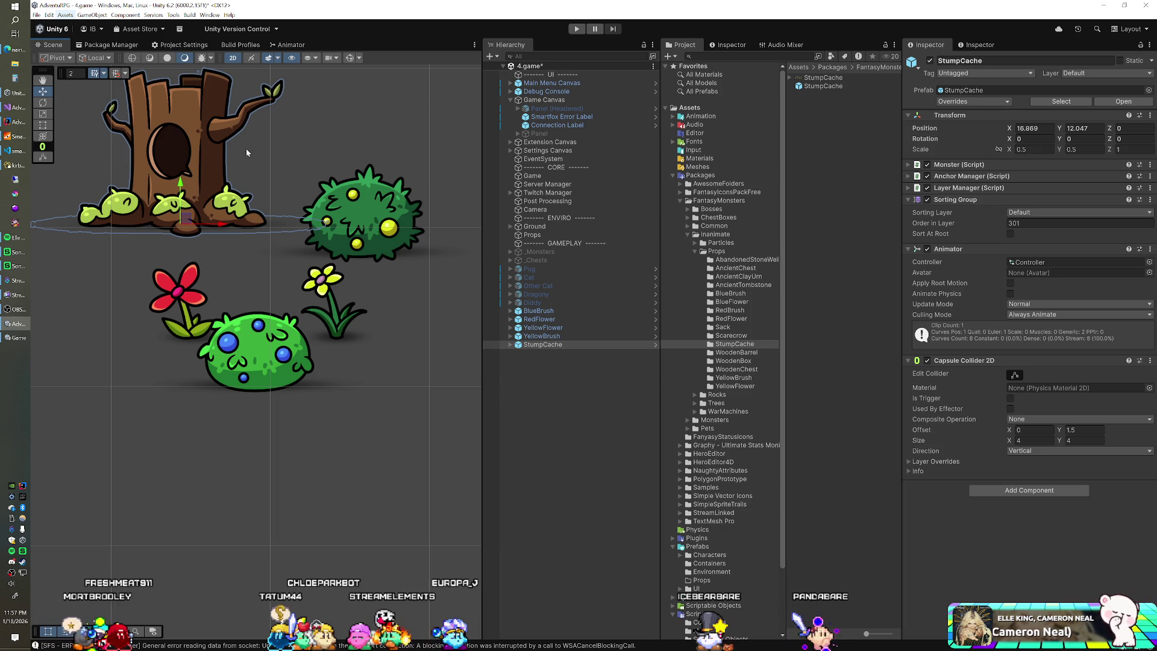
pyautogui.click(726, 327)
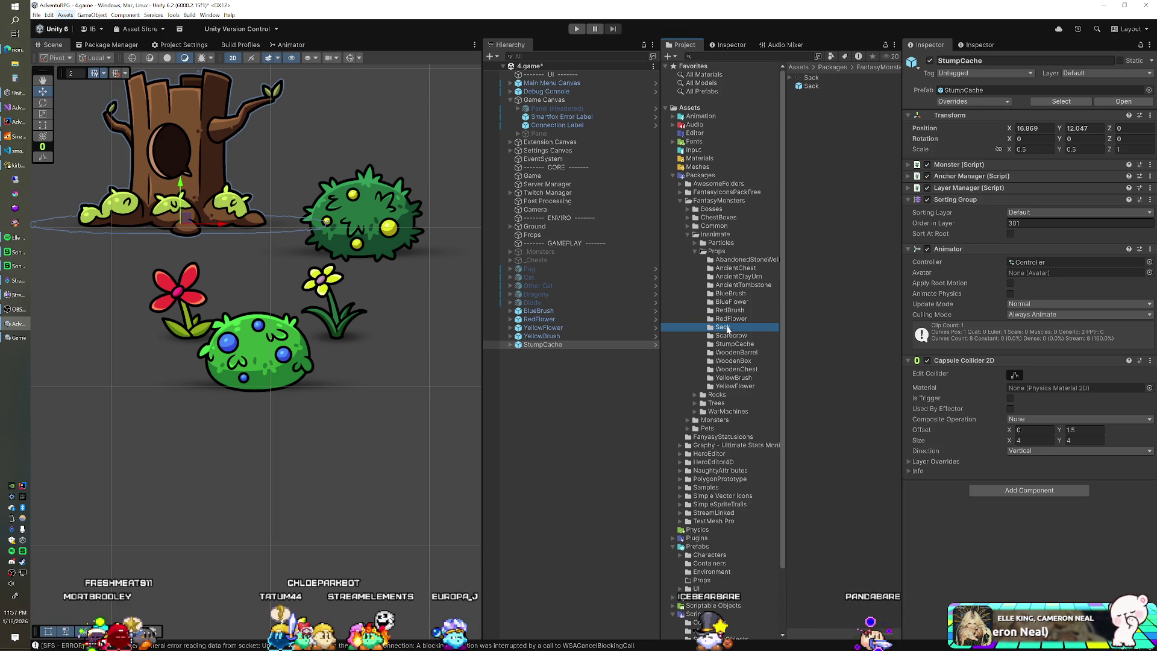
# Step: Add a Sack prop above the yellow bush right of the stump, then select it in the Hierarchy
pyautogui.click(817, 90)
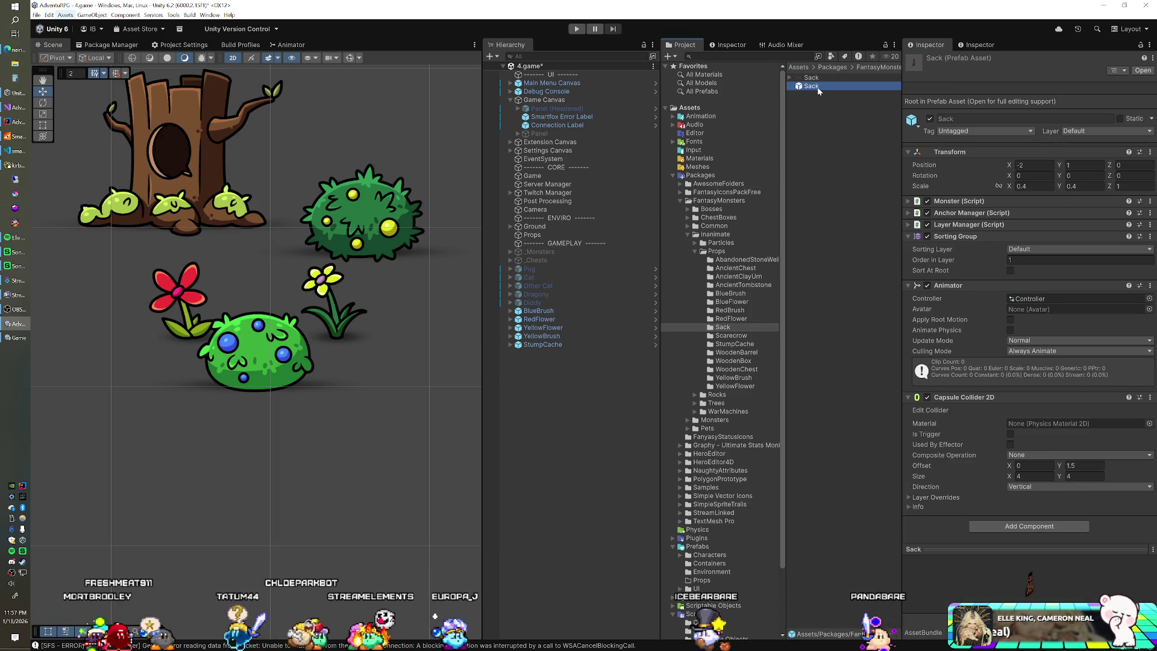
pyautogui.moveTo(811, 86)
pyautogui.mouseDown()
pyautogui.moveTo(602, 211)
pyautogui.moveTo(258, 350)
pyautogui.moveTo(340, 155)
pyautogui.moveTo(329, 262)
pyautogui.mouseUp()
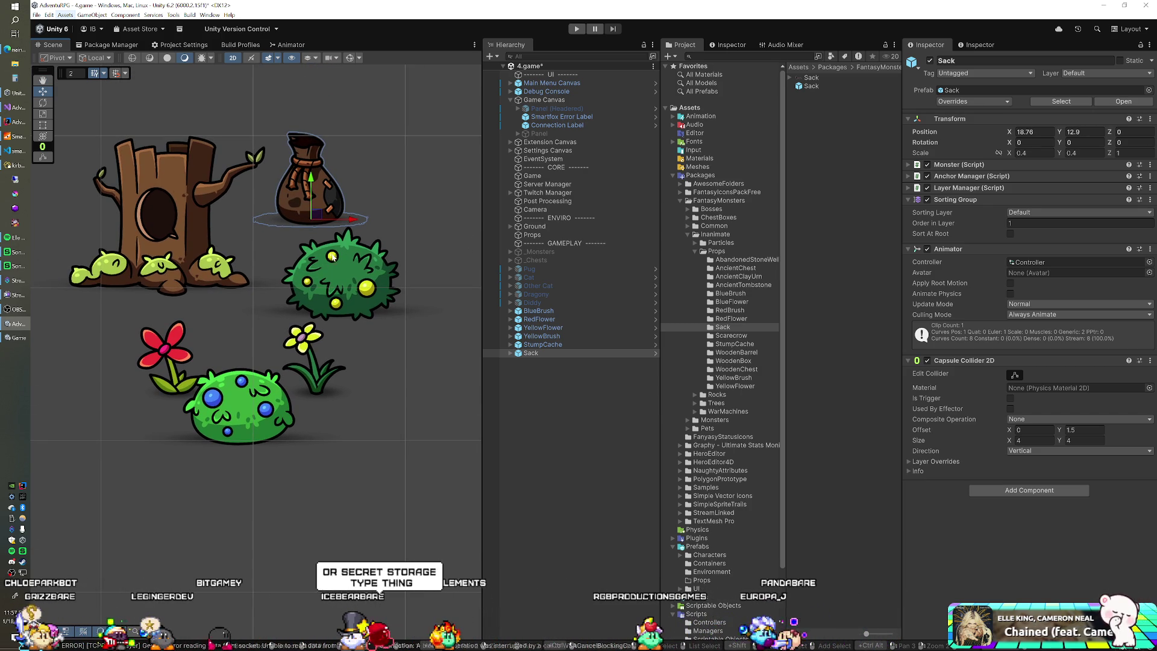
pyautogui.click(530, 344)
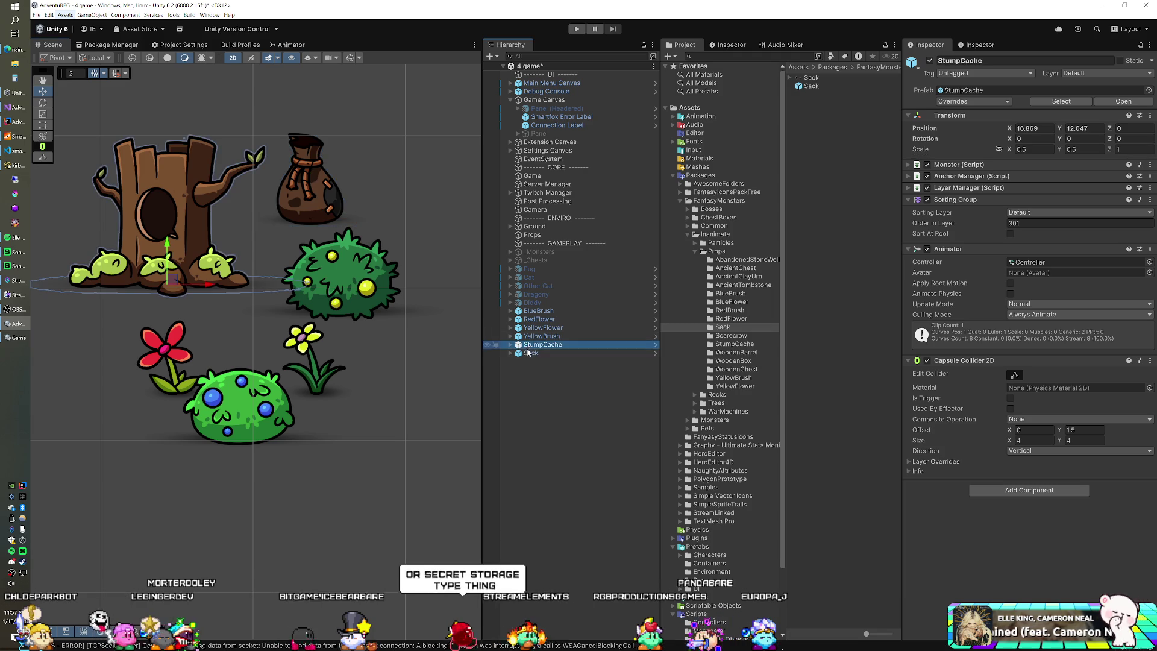
pyautogui.click(528, 353)
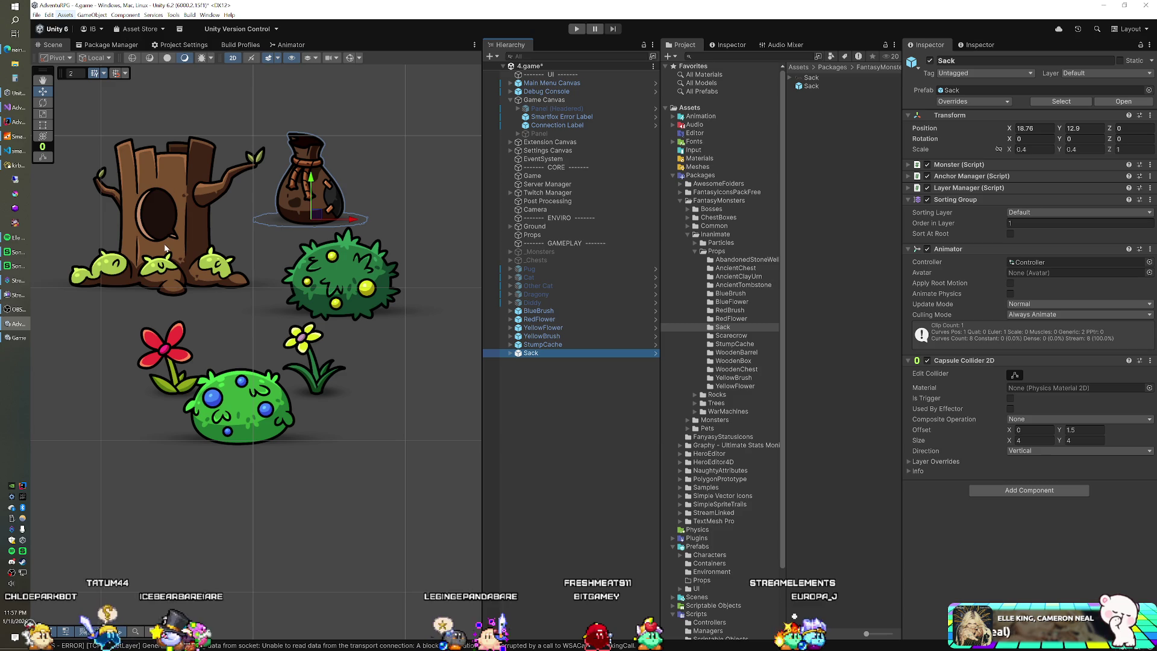
pyautogui.click(531, 345)
pyautogui.click(523, 353)
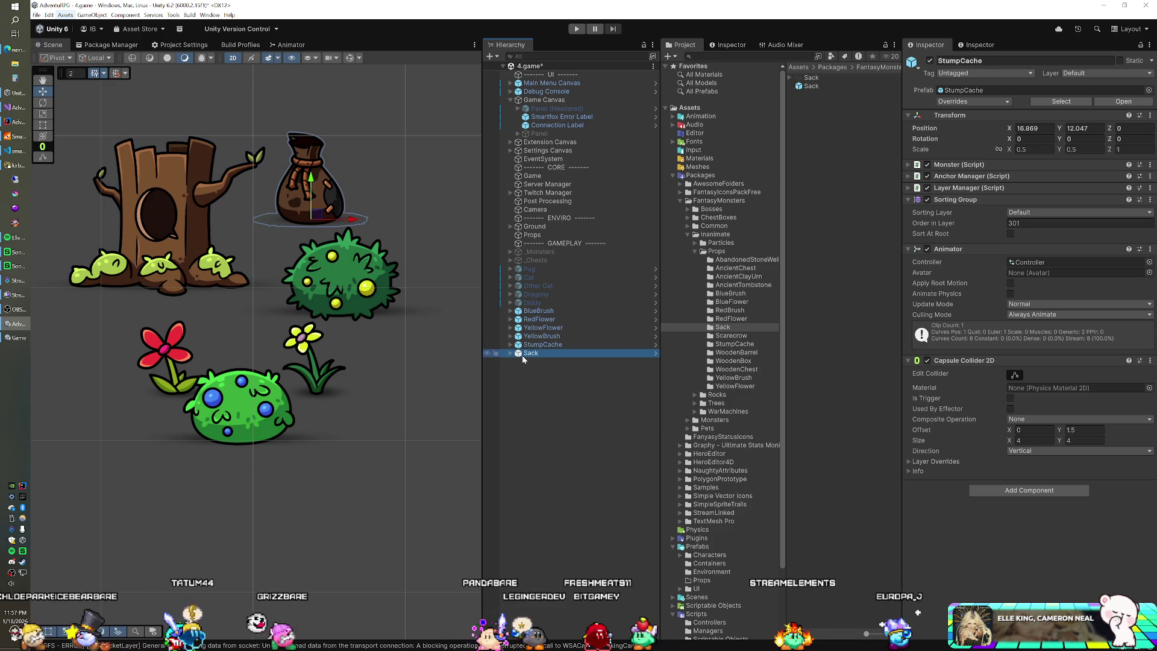
# Step: Delete the Sack and drop an AncientTombstone prop into the scene instead
pyautogui.press('Delete')
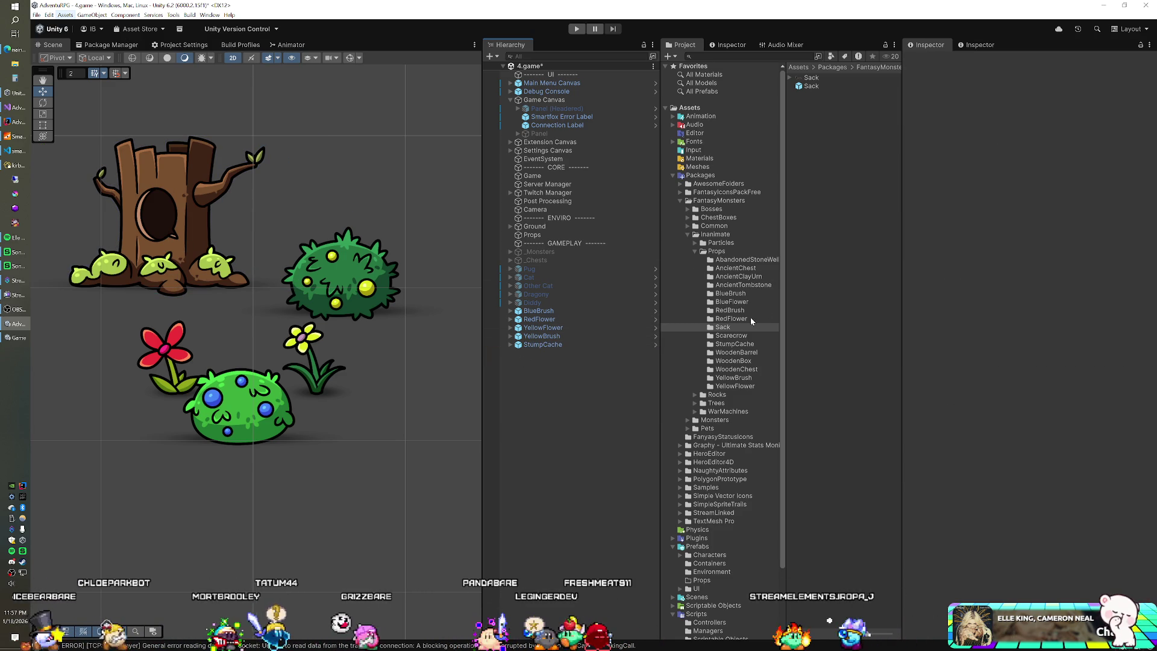
pyautogui.click(739, 311)
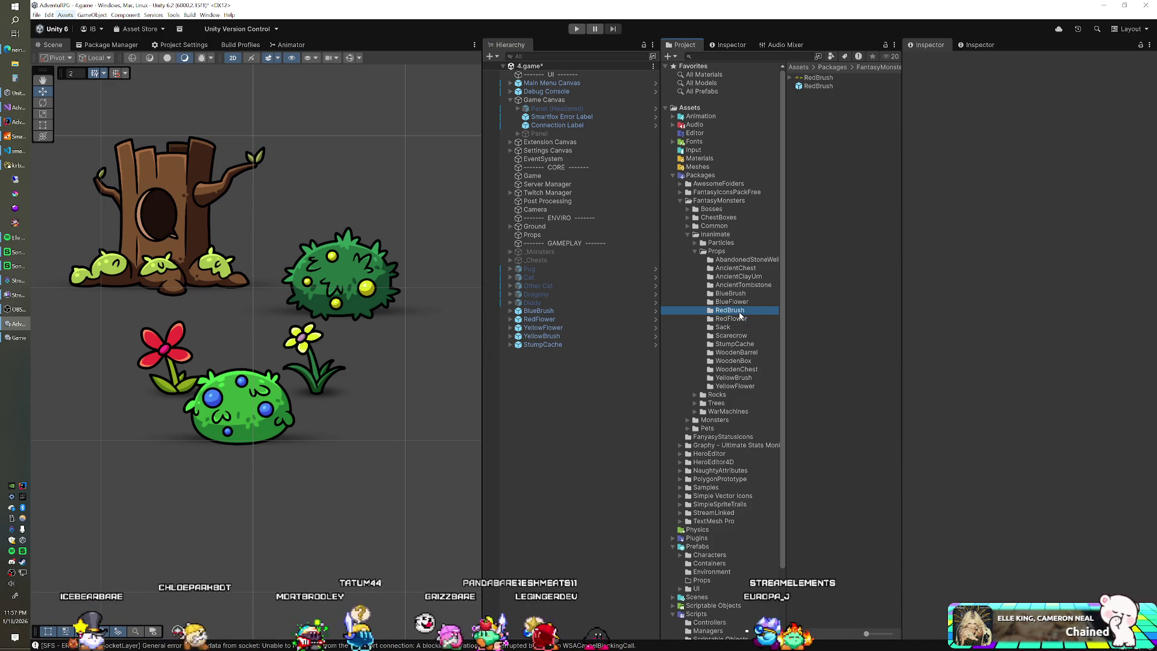
pyautogui.click(736, 294)
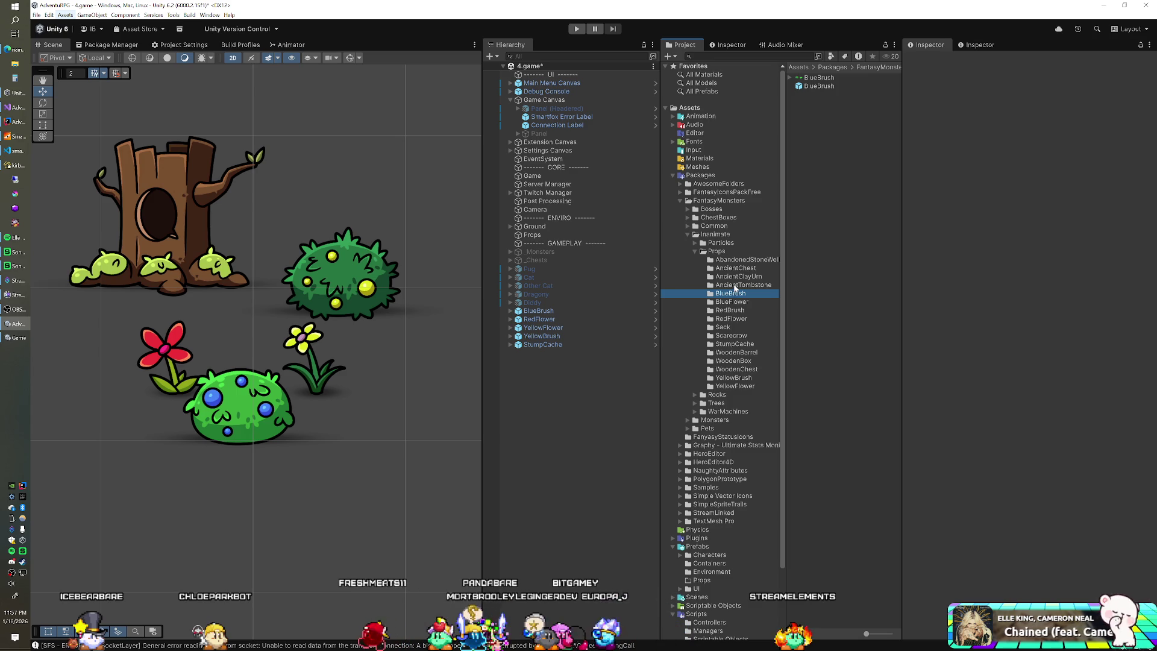
pyautogui.click(735, 287)
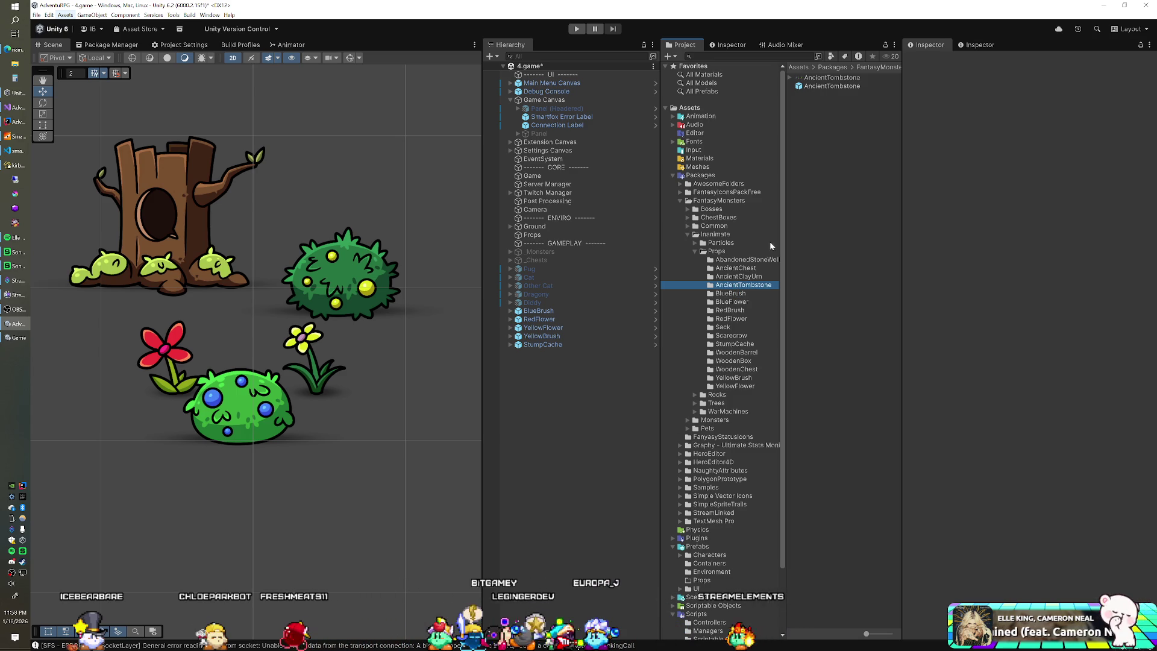
pyautogui.moveTo(813, 88)
pyautogui.mouseDown()
pyautogui.moveTo(733, 203)
pyautogui.moveTo(570, 370)
pyautogui.mouseUp()
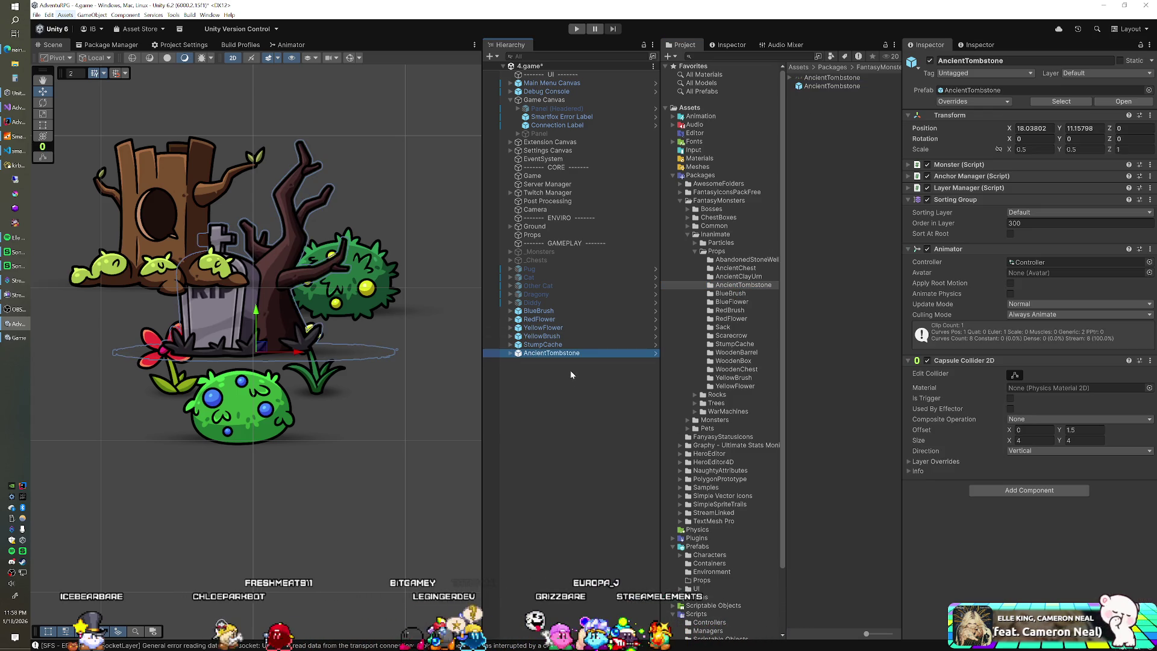
# Step: Move the AncientTombstone up-right to about X 19.6, Y 12.9, in front of the bare tree
pyautogui.moveTo(253, 352); pyautogui.dragTo(379, 214)
pyautogui.scroll(-3, 403, 233)
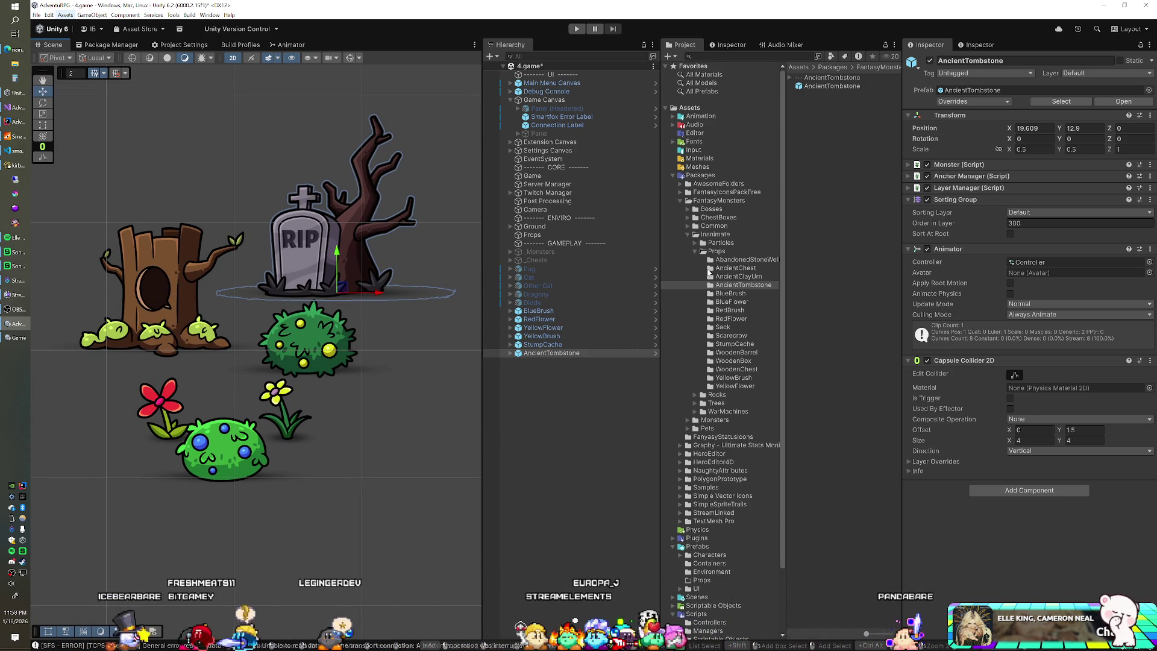
pyautogui.click(685, 208)
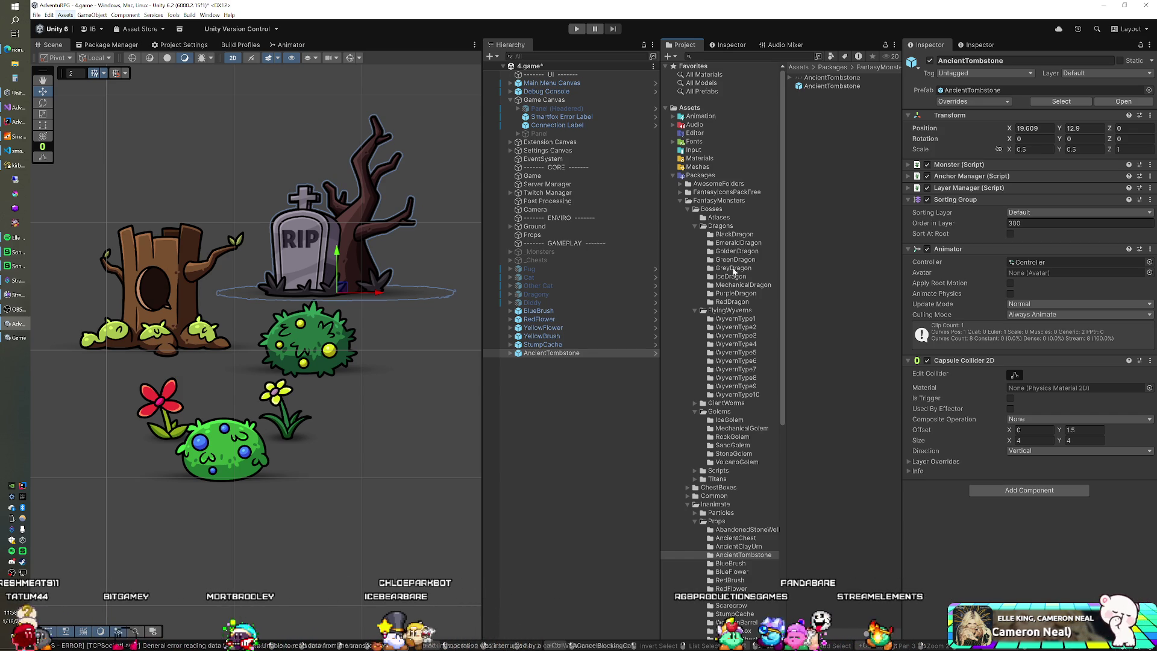
# Step: Expand Bosses > Titans in the Project tree to list Croc, Demon, Lizard, Megabear, Minotaur and Weapons
pyautogui.scroll(-5, 733, 271)
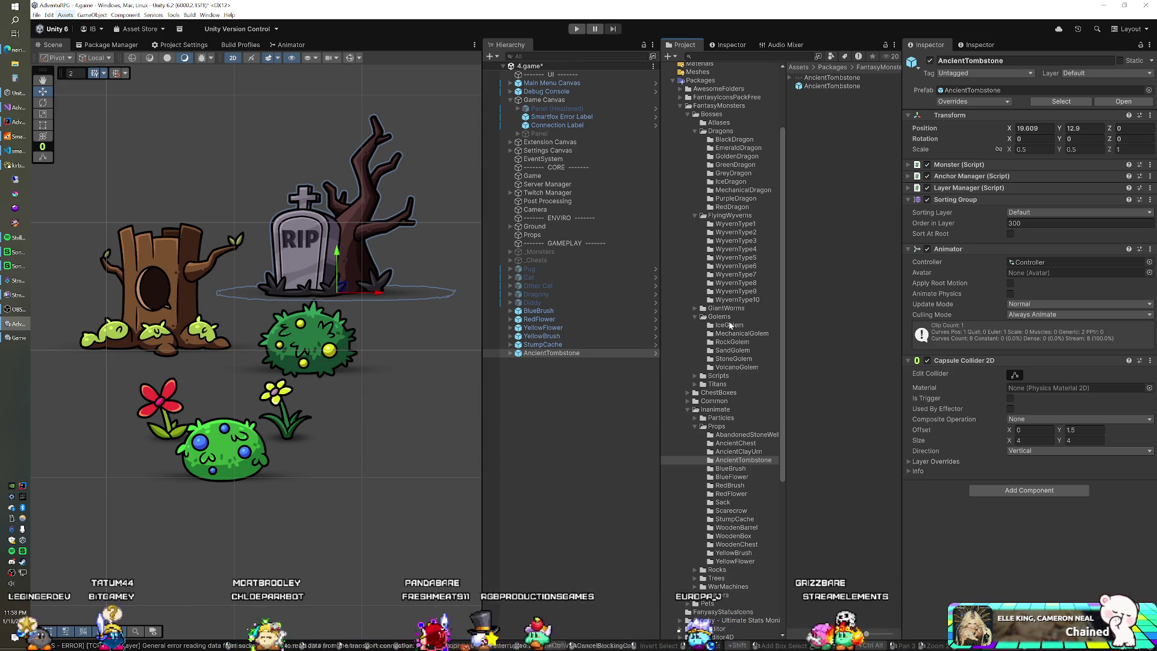
pyautogui.scroll(2, 730, 327)
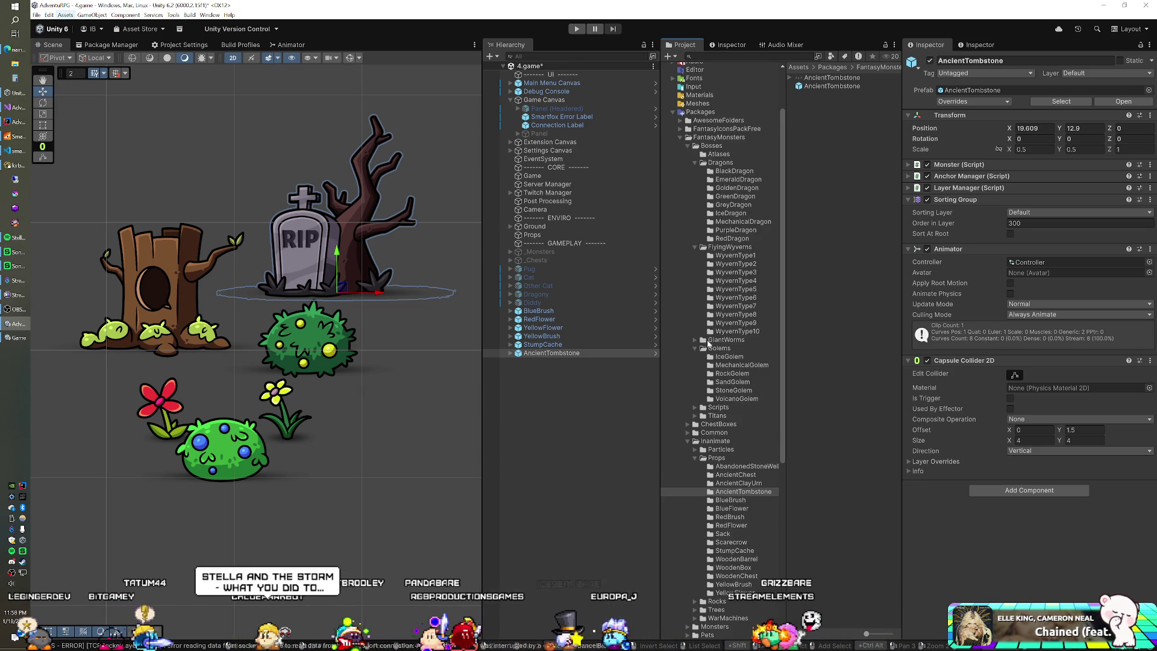
pyautogui.scroll(2, 723, 284)
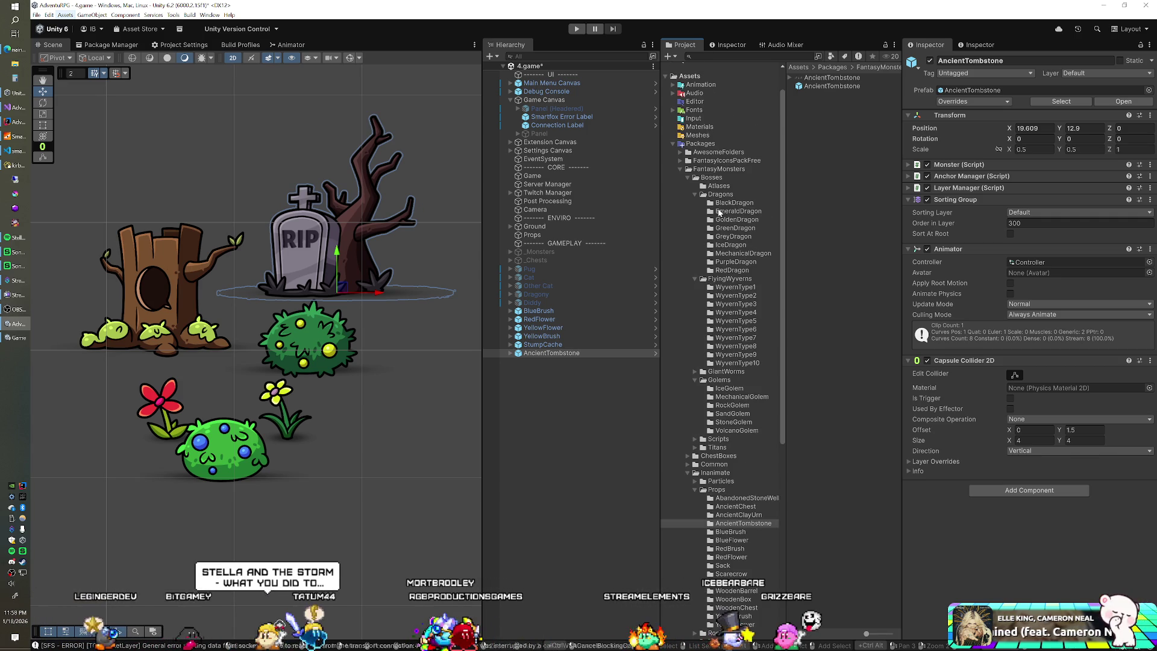
pyautogui.scroll(-8, 719, 212)
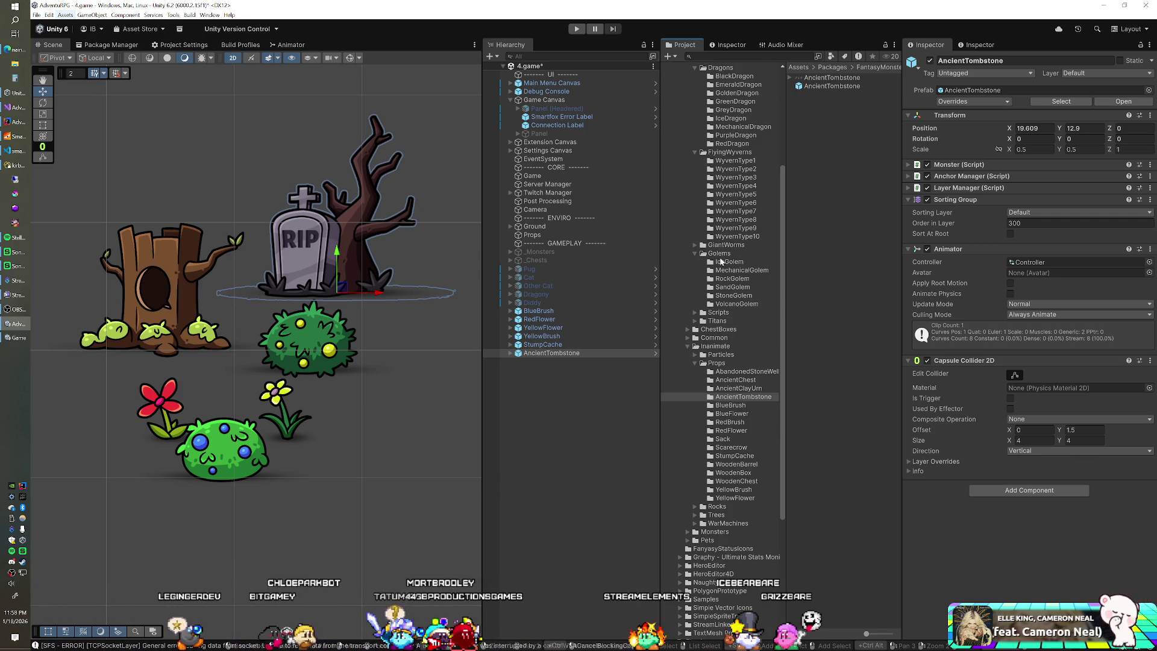
pyautogui.click(696, 321)
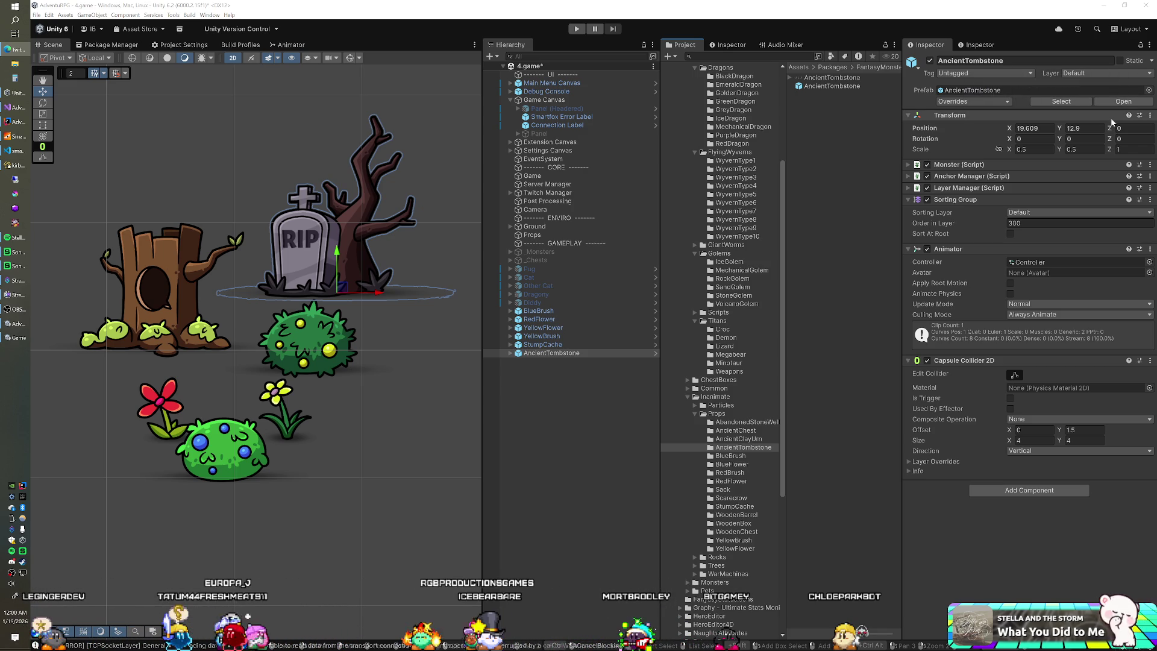
pyautogui.click(508, 353)
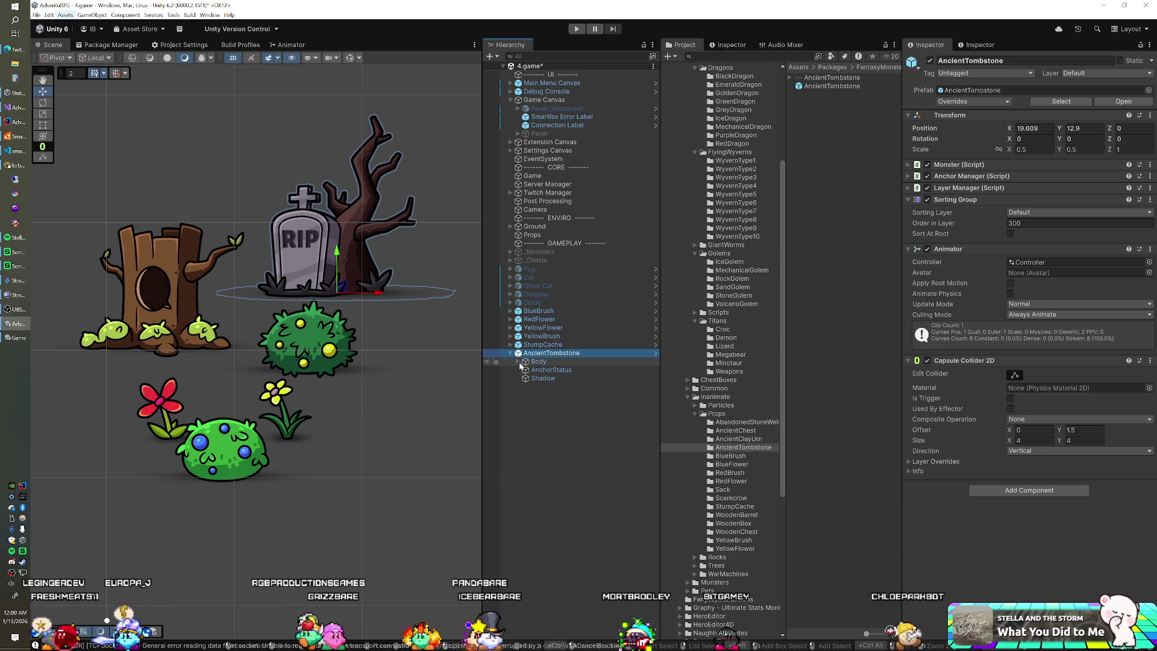
pyautogui.click(518, 361)
pyautogui.click(539, 370)
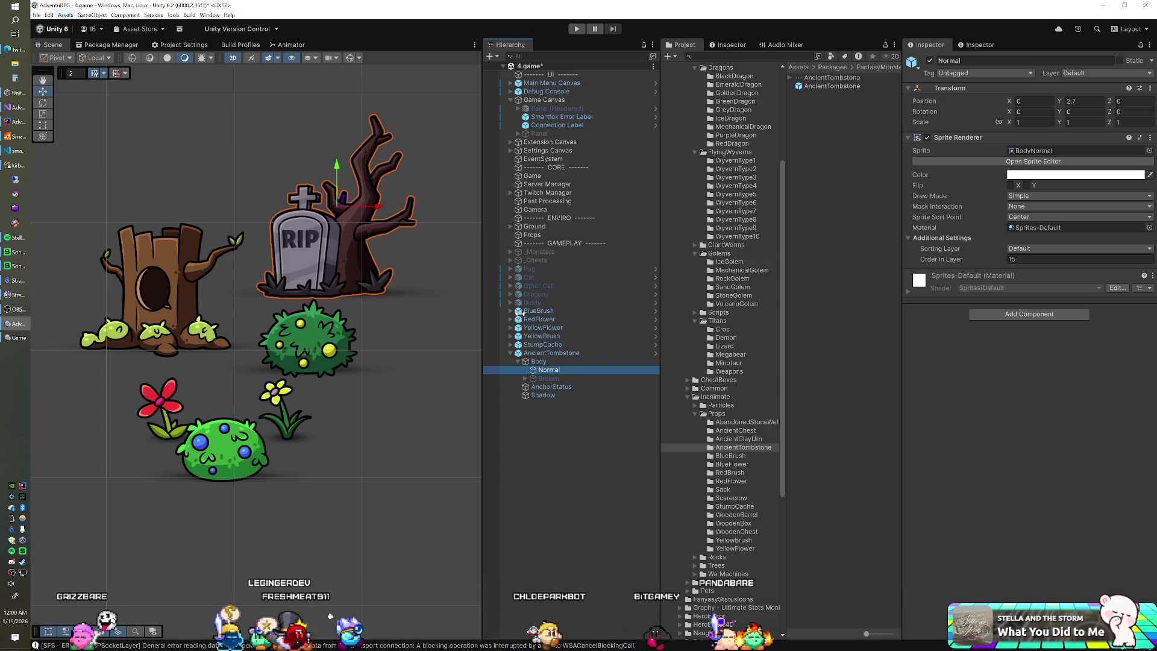
pyautogui.click(510, 353)
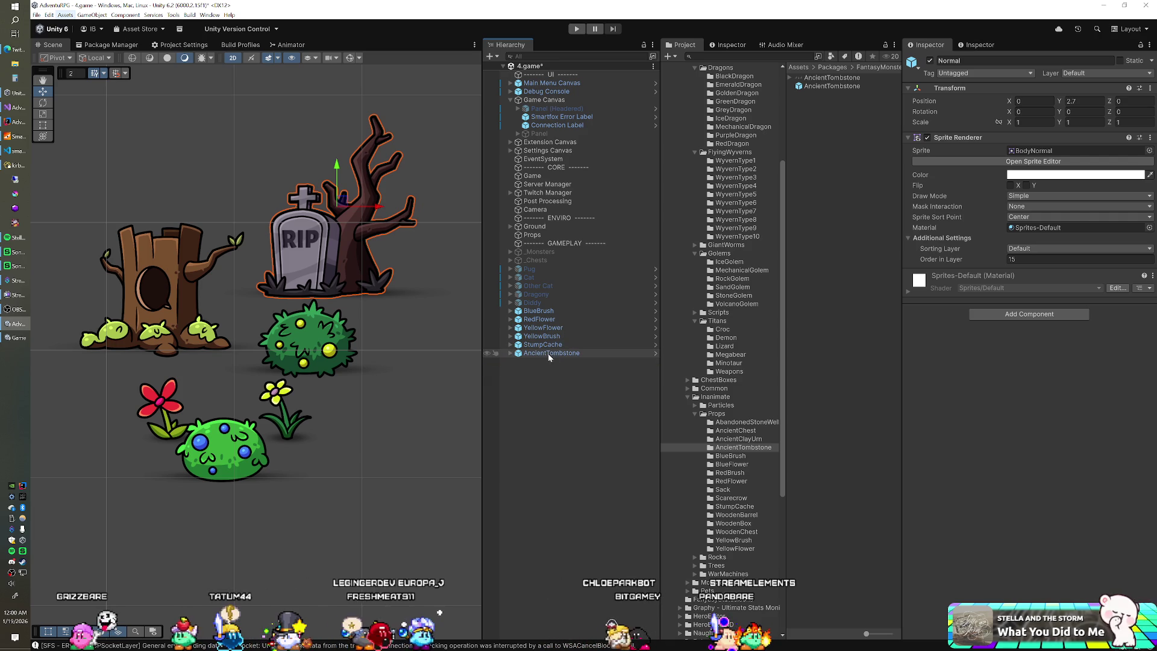
pyautogui.click(543, 353)
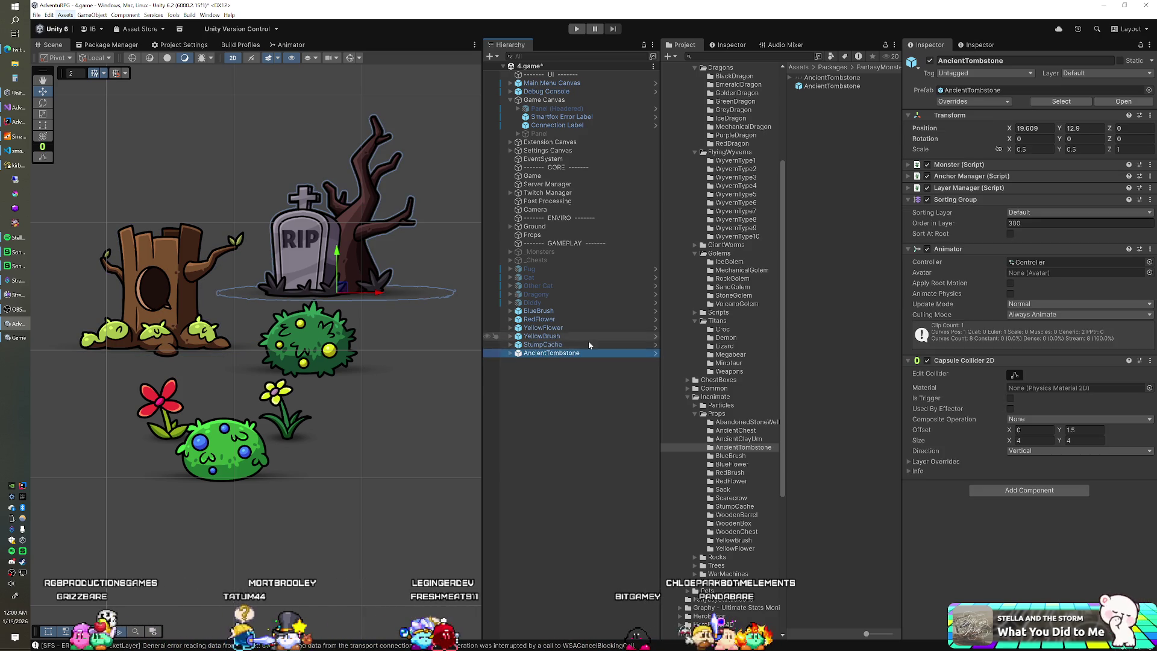
# Step: Add an AncientClayUrn and set it above the tree stump at X 17.456, Y 14.397
pyautogui.click(731, 439)
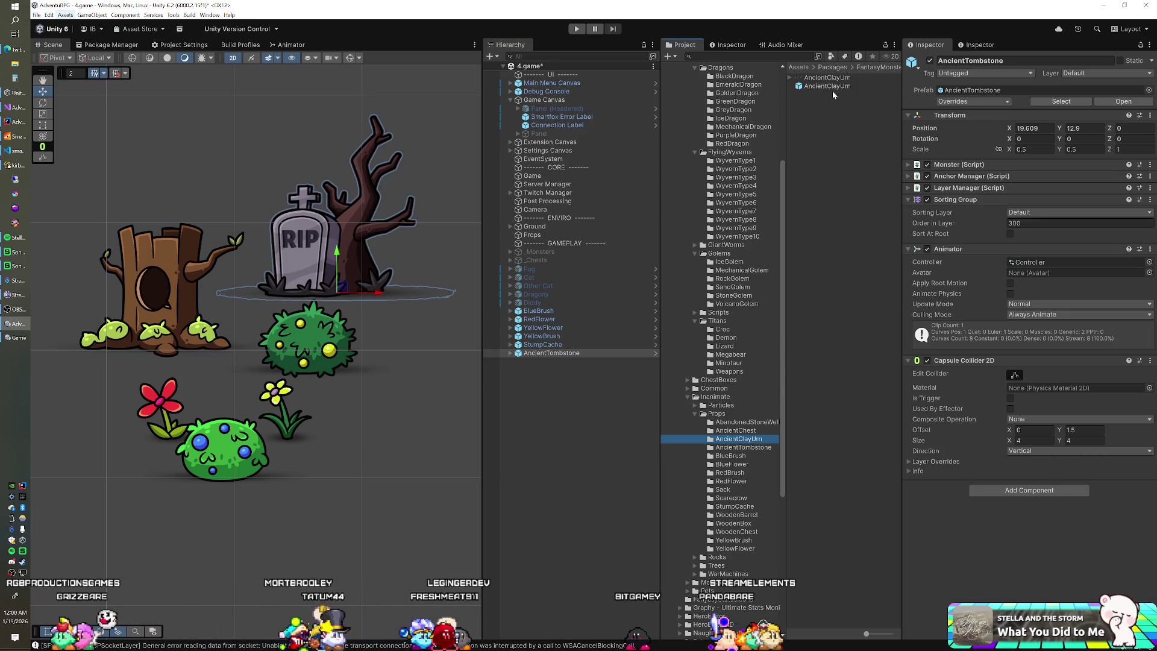
pyautogui.moveTo(826, 85); pyautogui.dragTo(550, 394)
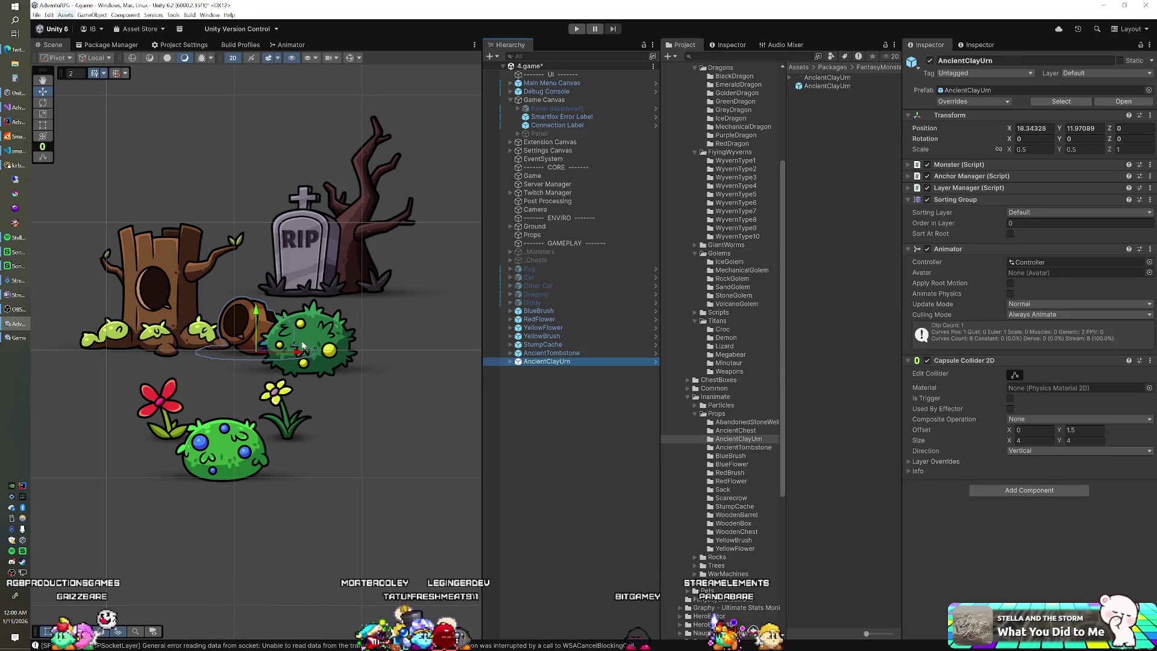
pyautogui.moveTo(261, 350); pyautogui.dragTo(205, 195)
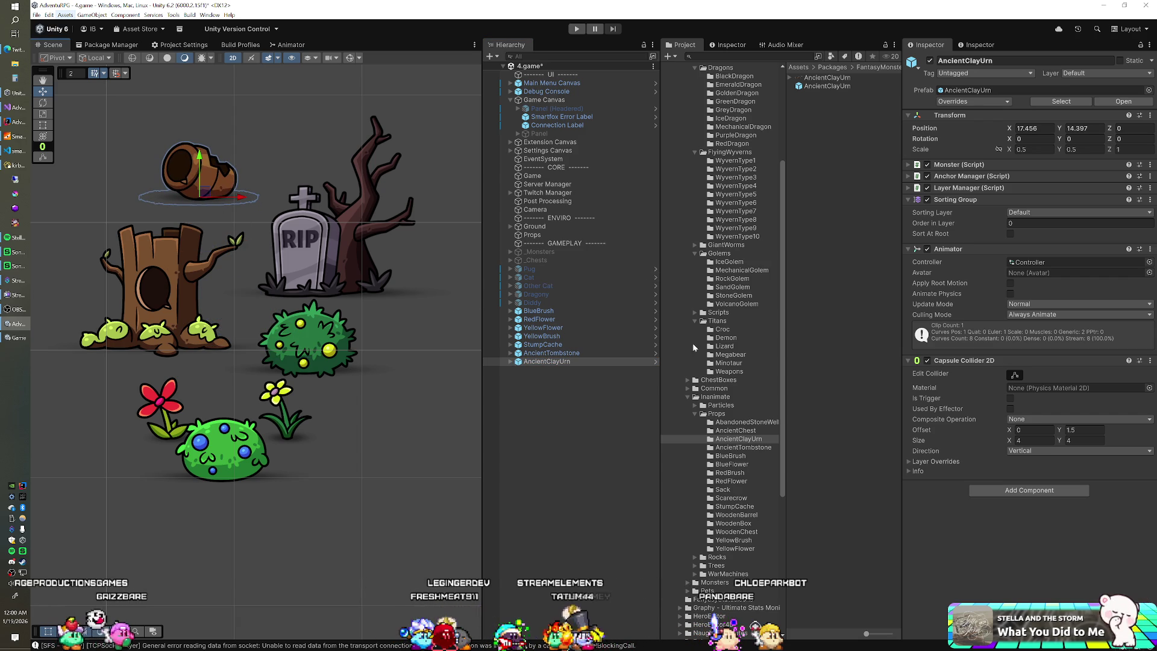
# Step: Try an AncientChest in the scene, then remove it again
pyautogui.click(735, 430)
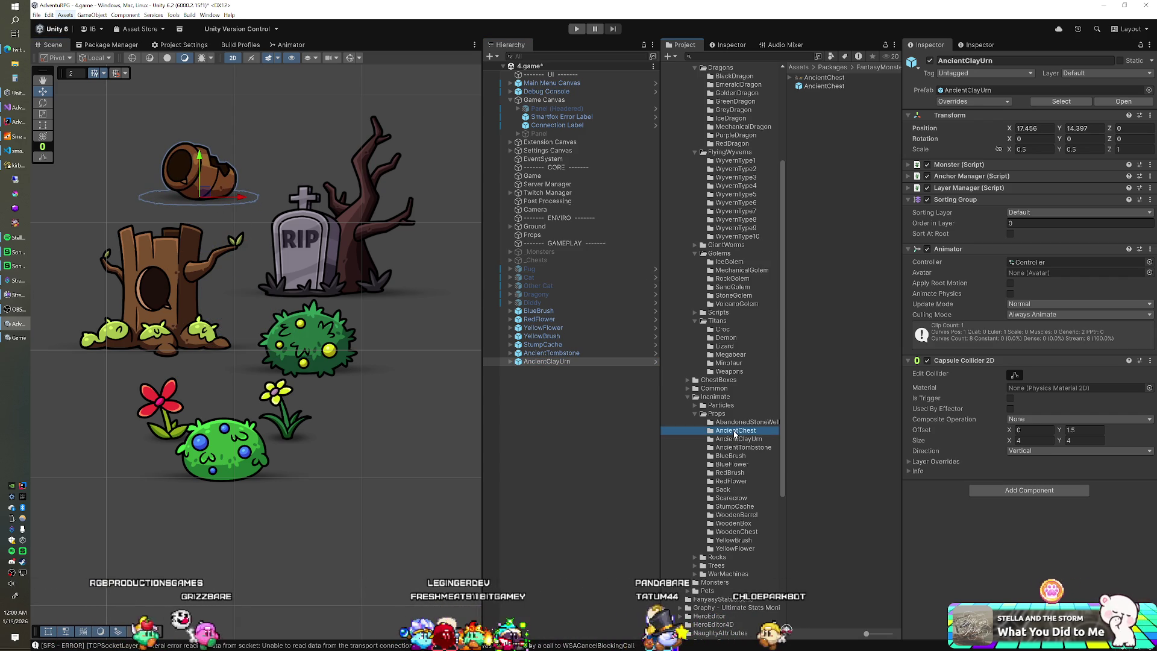
pyautogui.moveTo(824, 86); pyautogui.dragTo(580, 458)
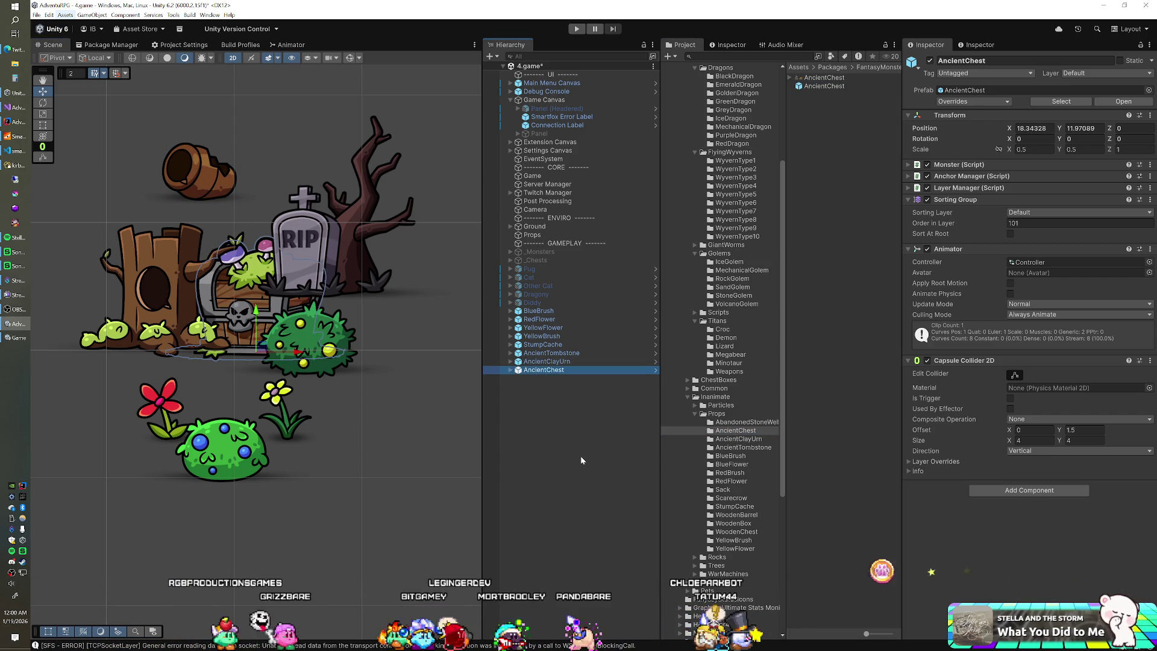
pyautogui.moveTo(544, 369); pyautogui.dragTo(541, 375)
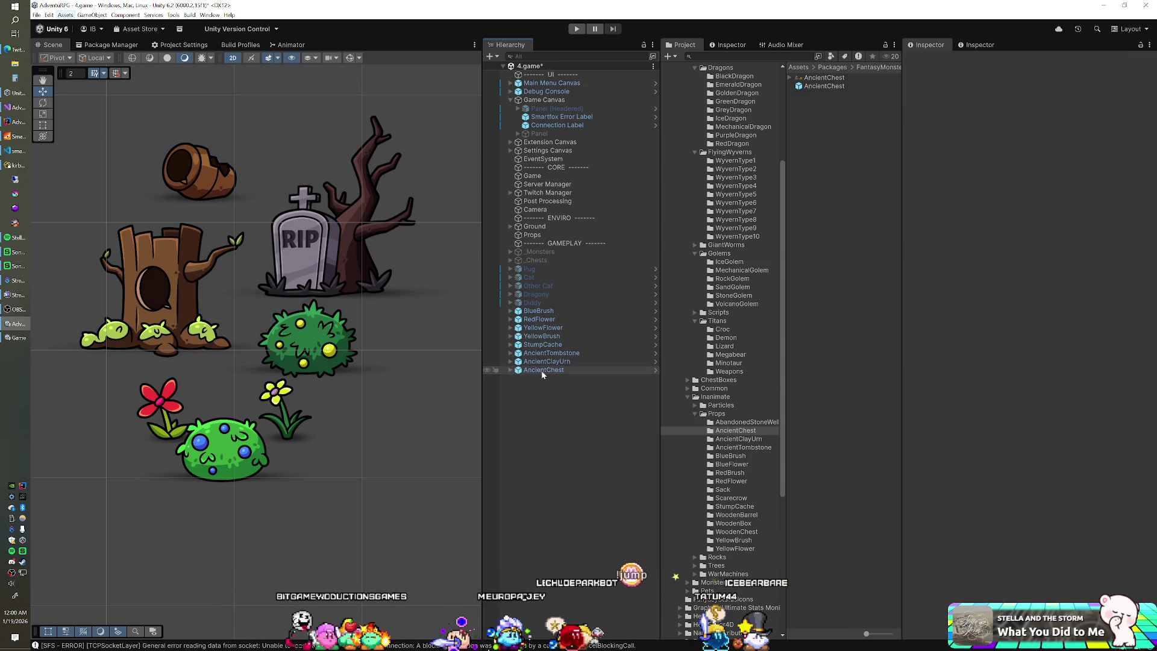
# Step: Add an AbandonedStoneWell and move it to the upper left at X 15.174, Y 14.02
pyautogui.click(744, 421)
pyautogui.moveTo(819, 89)
pyautogui.mouseDown()
pyautogui.moveTo(524, 439)
pyautogui.moveTo(259, 350)
pyautogui.mouseUp()
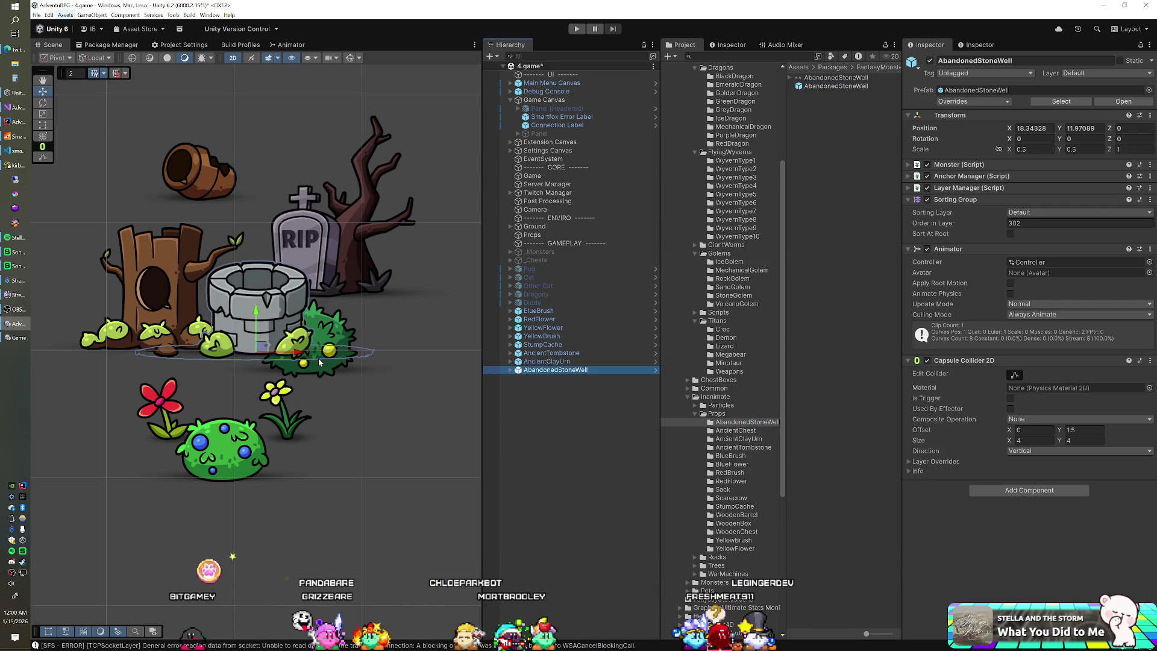
pyautogui.scroll(-2, 287, 364)
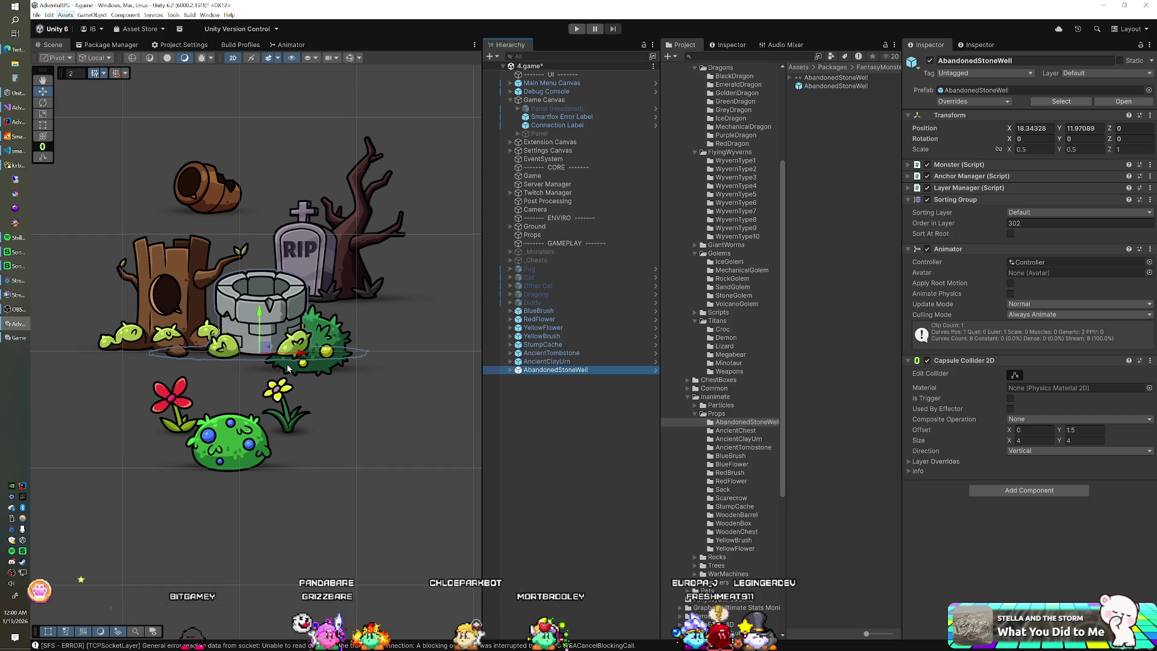
pyautogui.scroll(1, 274, 409)
pyautogui.scroll(-1, 274, 408)
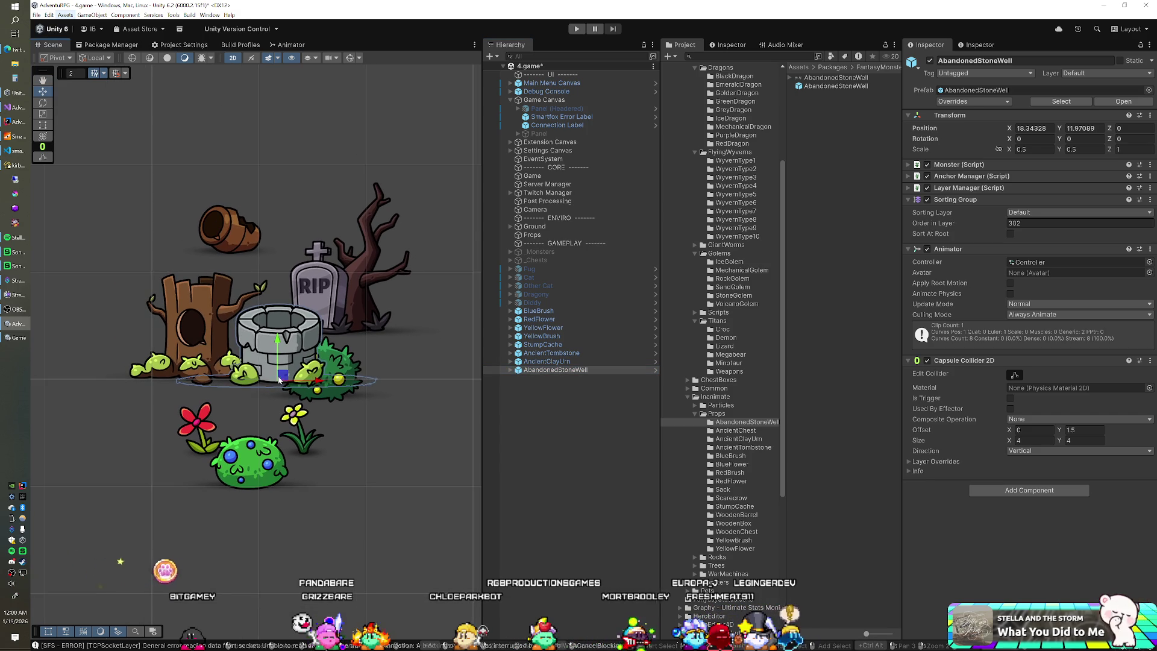
pyautogui.moveTo(279, 378)
pyautogui.mouseDown()
pyautogui.moveTo(247, 349)
pyautogui.moveTo(92, 294)
pyautogui.moveTo(92, 262)
pyautogui.moveTo(121, 269)
pyautogui.mouseUp()
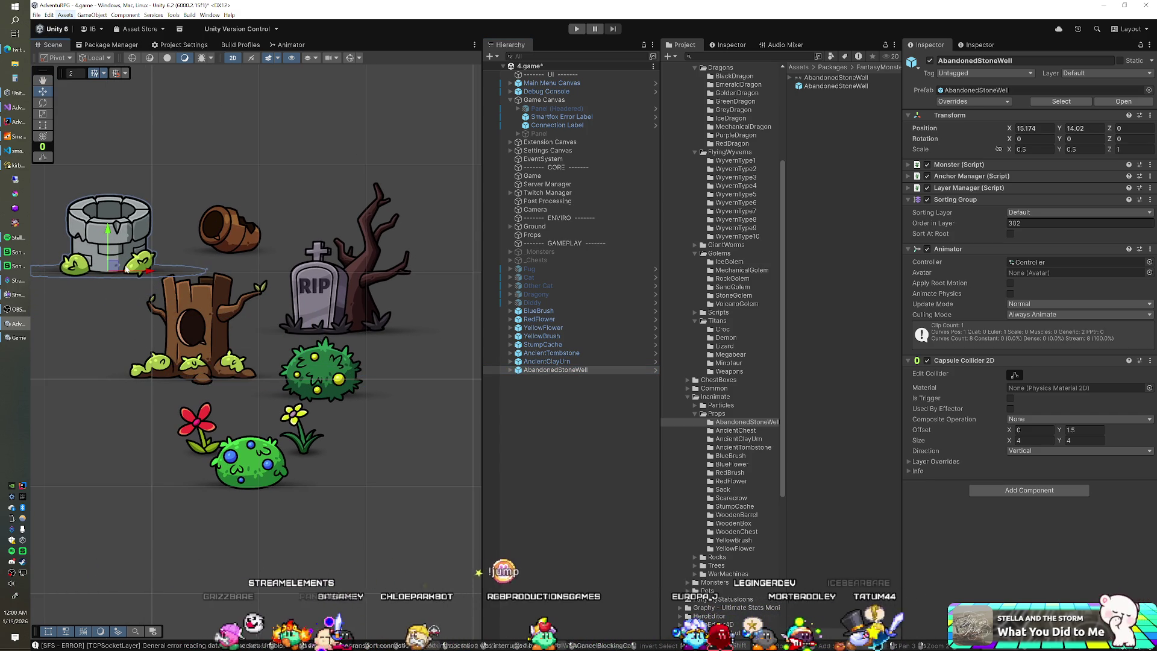
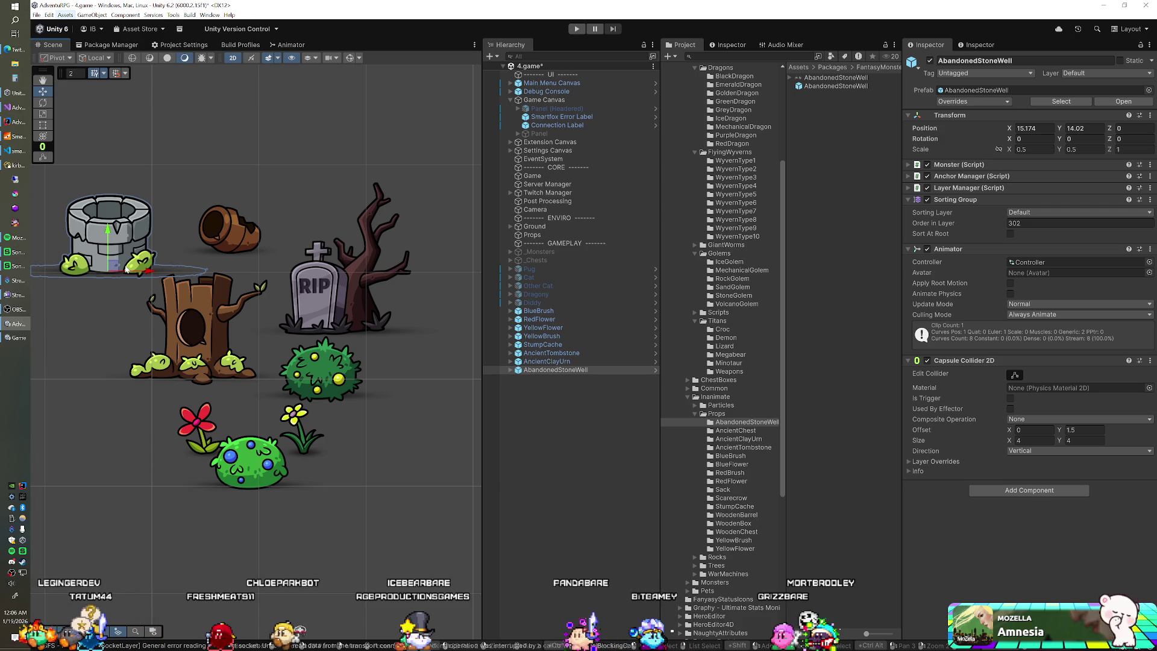
# Step: In Navicat, open the adventurpg database under AdventuRPG (Local) and select the s_deposits table
pyautogui.click(28, 165)
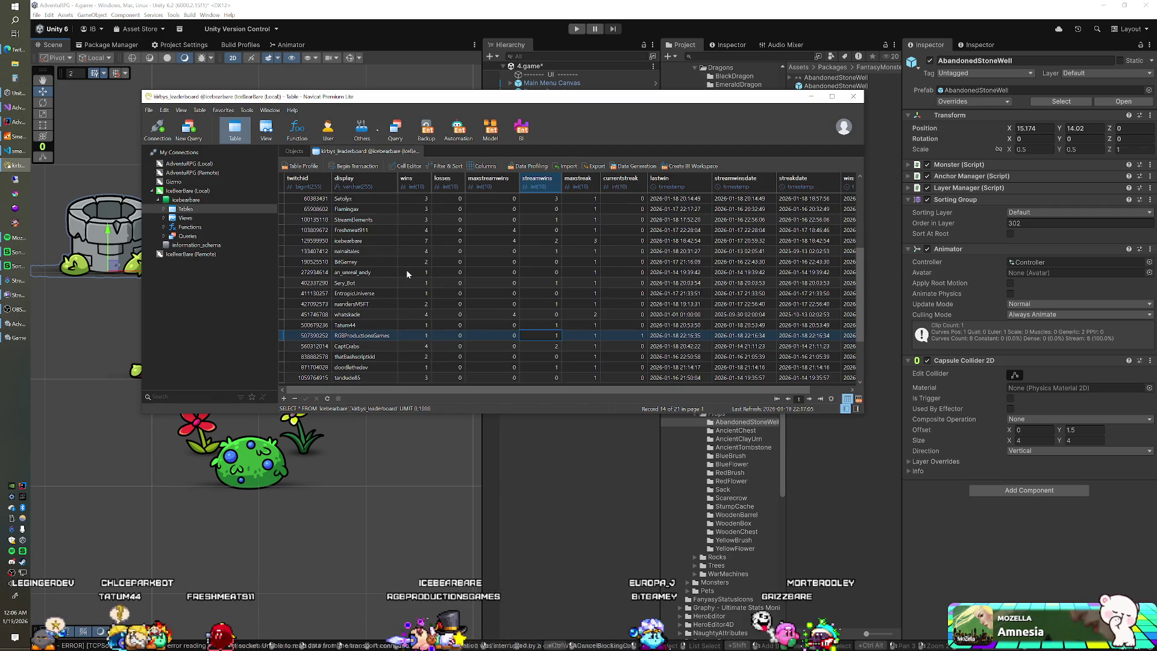
pyautogui.doubleClick(181, 163)
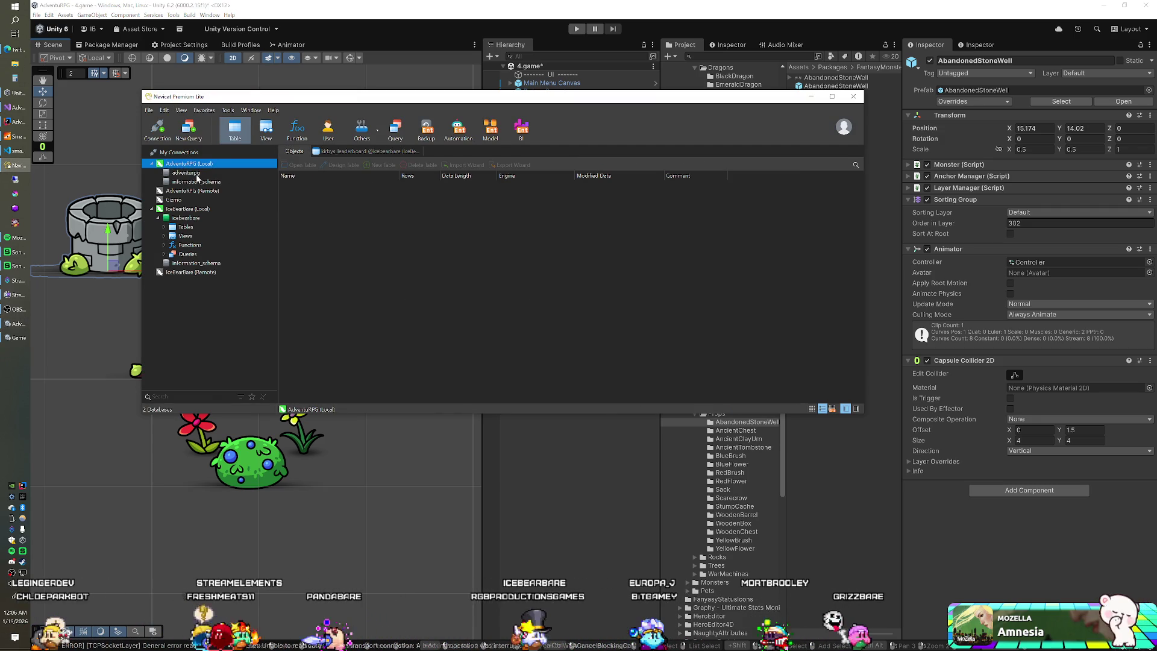
pyautogui.doubleClick(183, 172)
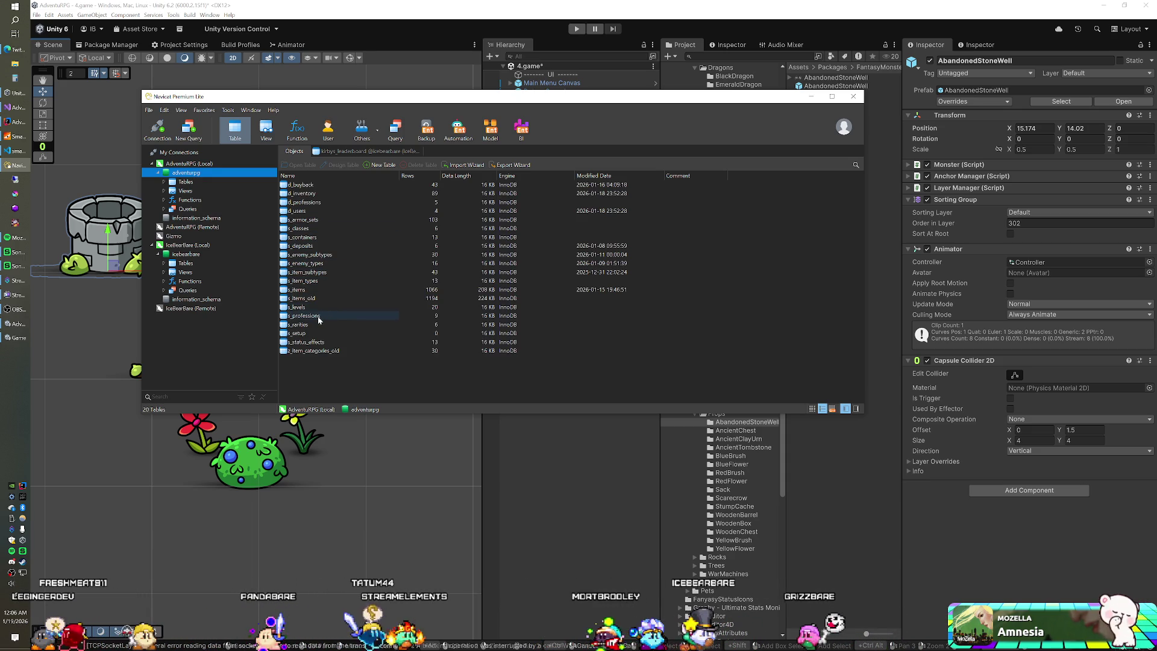
pyautogui.click(305, 246)
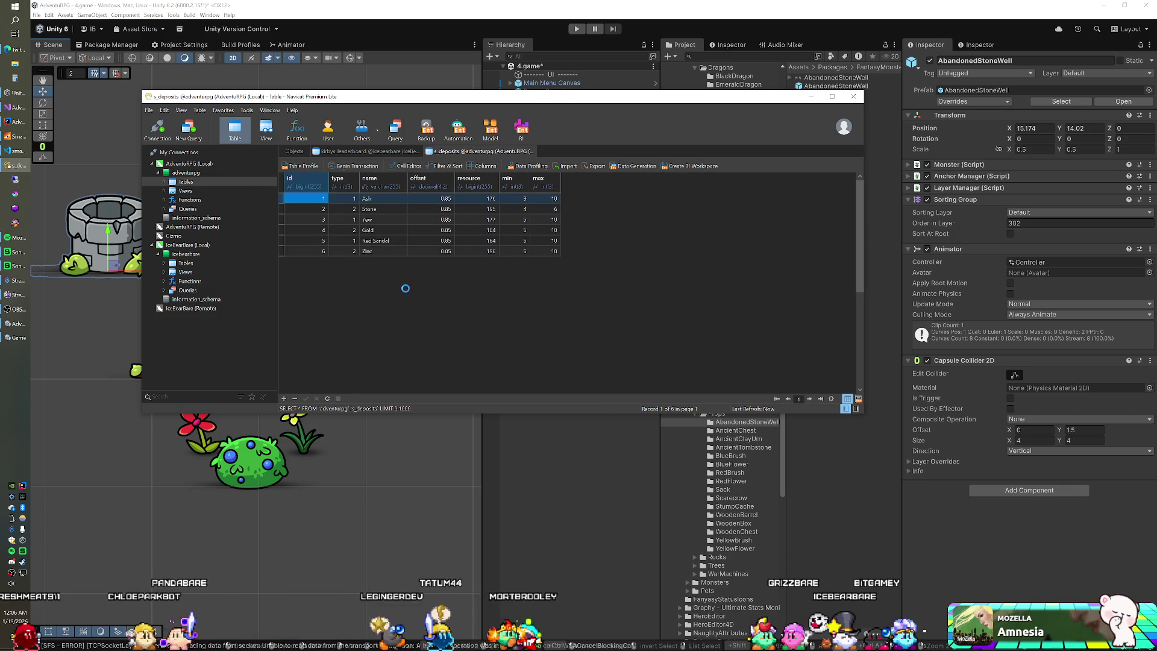
# Step: Add an int field 'placeholder' after max, with length 1 and default 1, and save
pyautogui.click(328, 261)
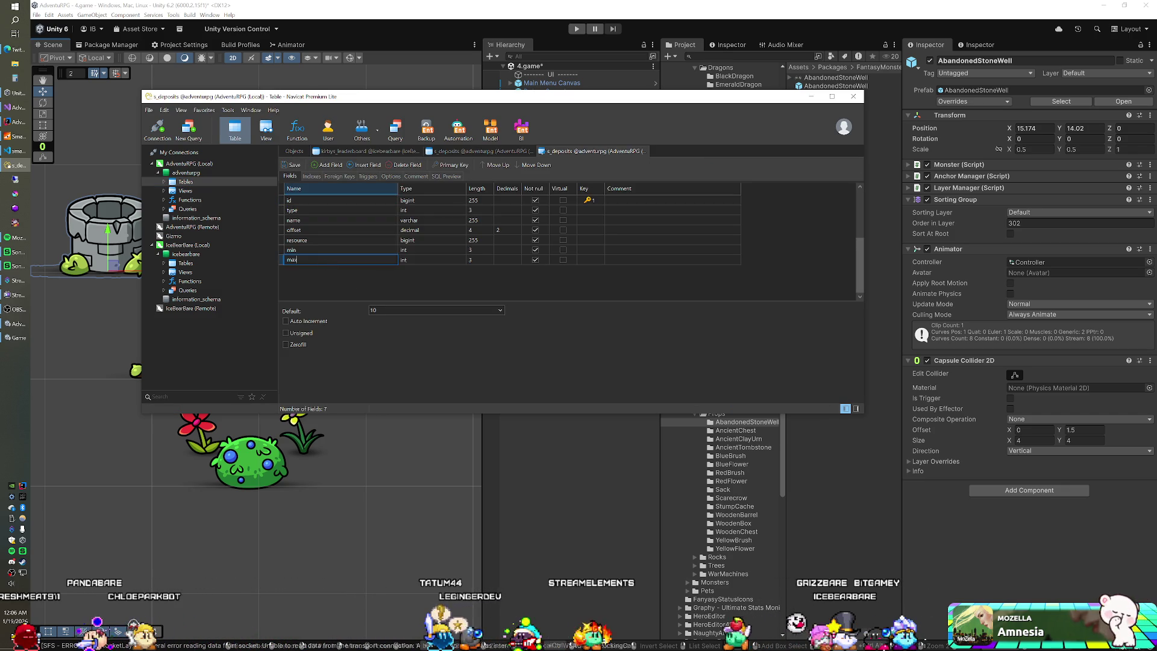
pyautogui.press('Down')
pyautogui.write('place')
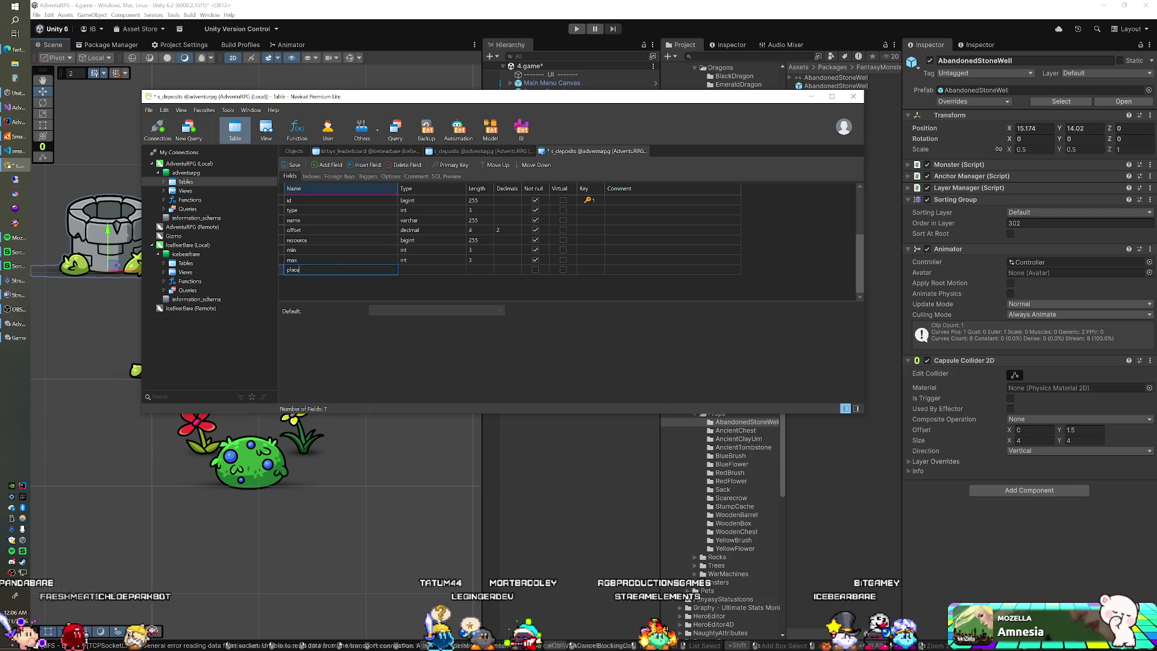
pyautogui.write('holder')
pyautogui.press('Tab')
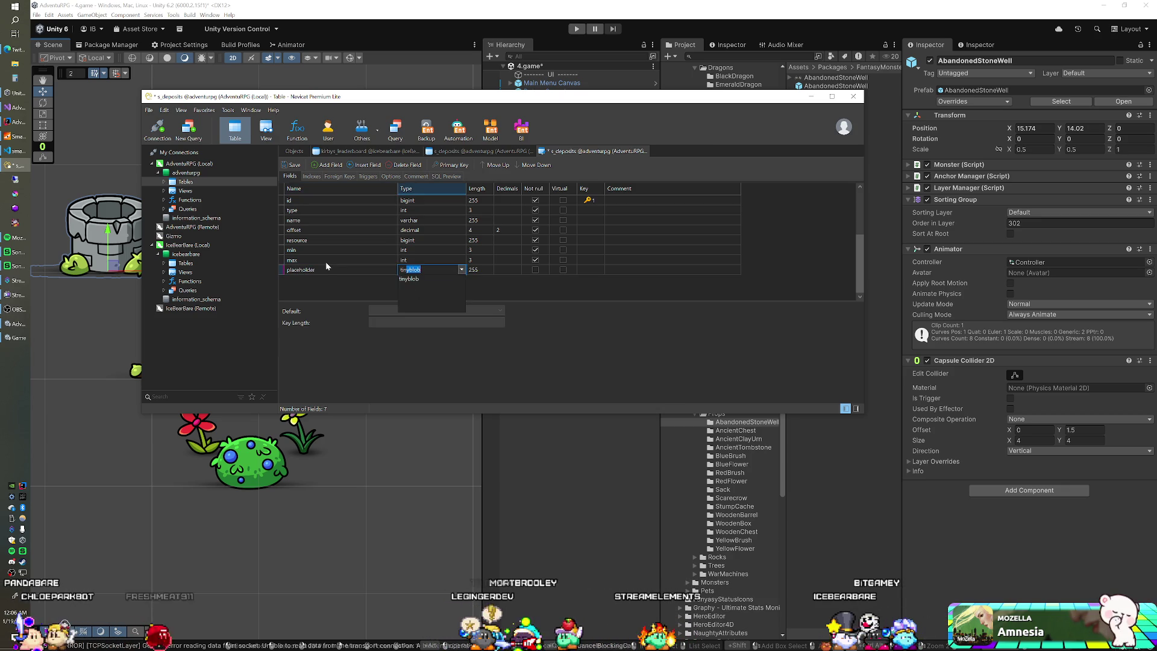
pyautogui.write('int')
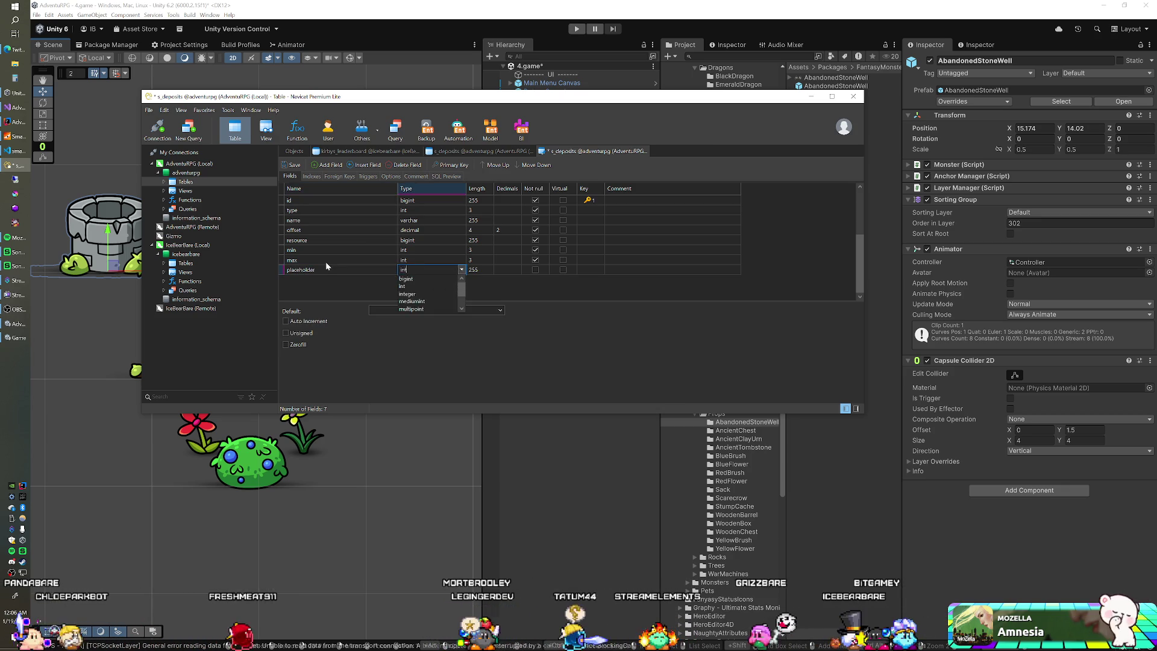
pyautogui.press('Tab')
pyautogui.write('1')
pyautogui.press('Tab')
pyautogui.press('Tab')
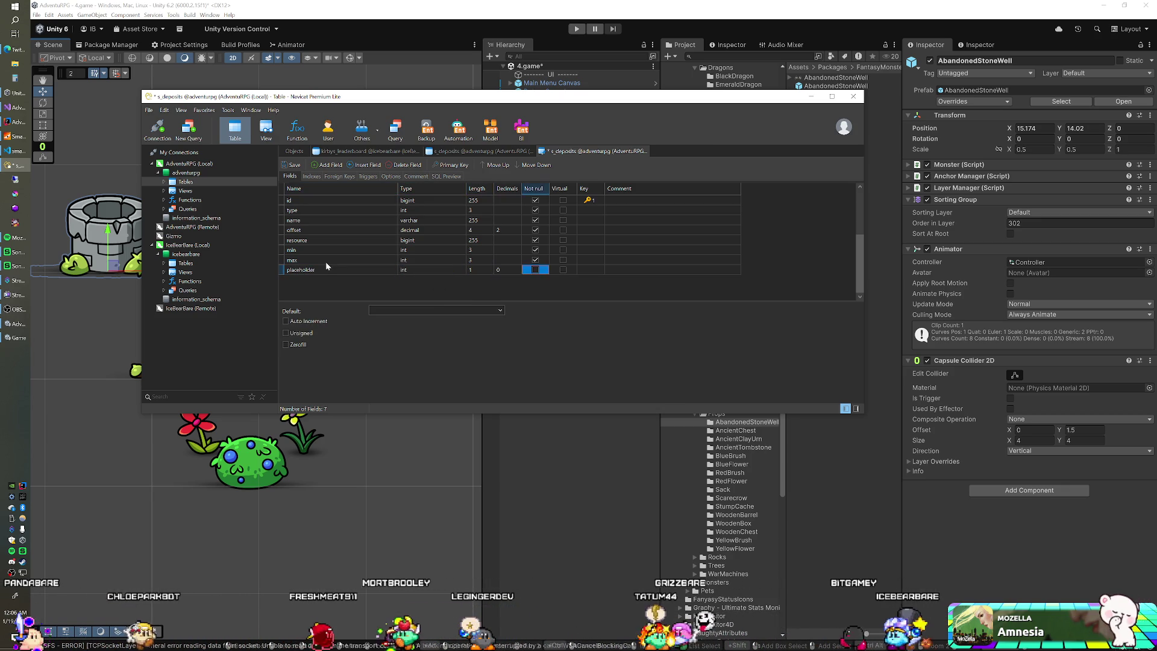
pyautogui.click(386, 310)
pyautogui.write('1')
pyautogui.hotkey('ctrl', 's')
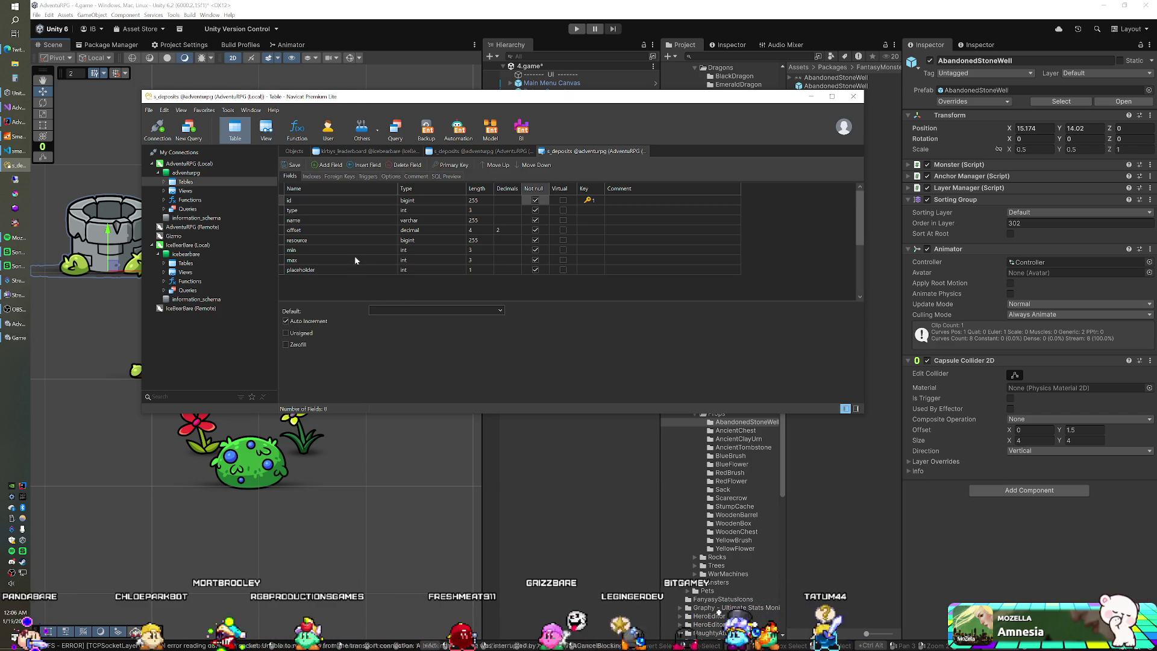
# Step: Change the placeholder field's default to 0, save the design and close it
pyautogui.click(370, 270)
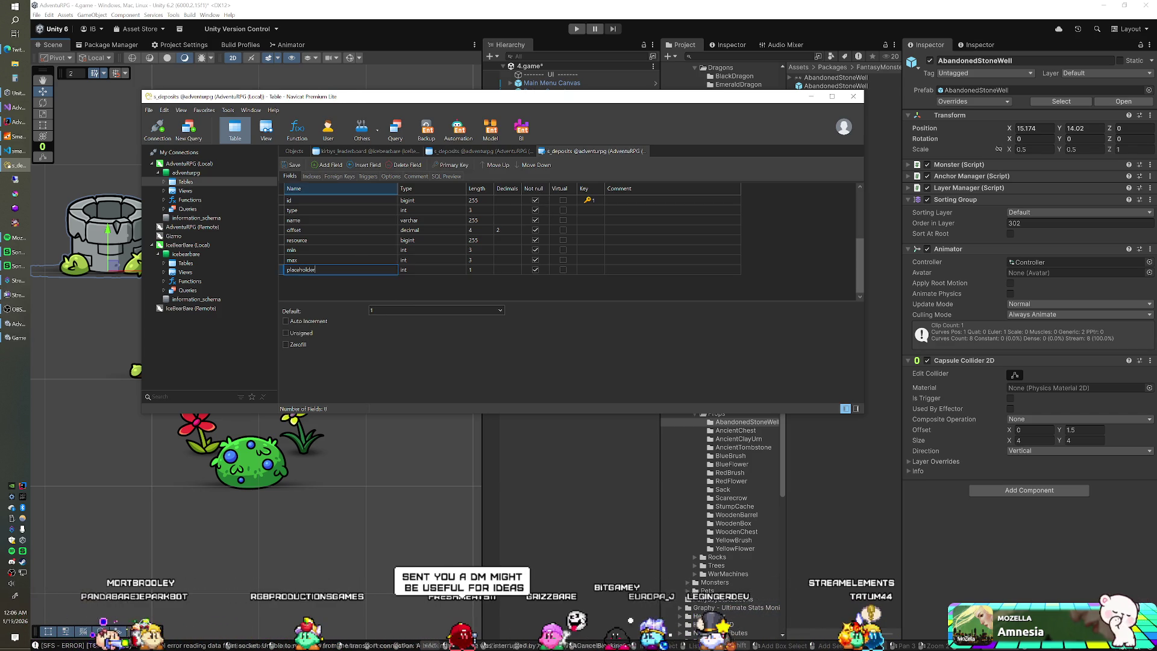
pyautogui.click(371, 310)
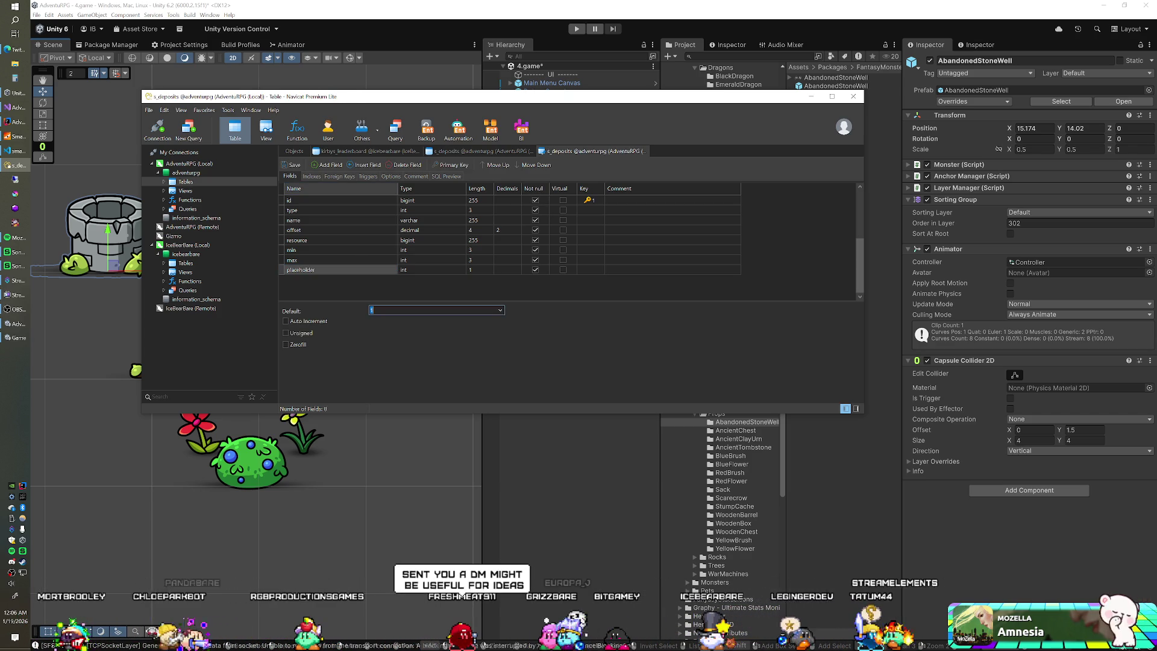
pyautogui.write('0')
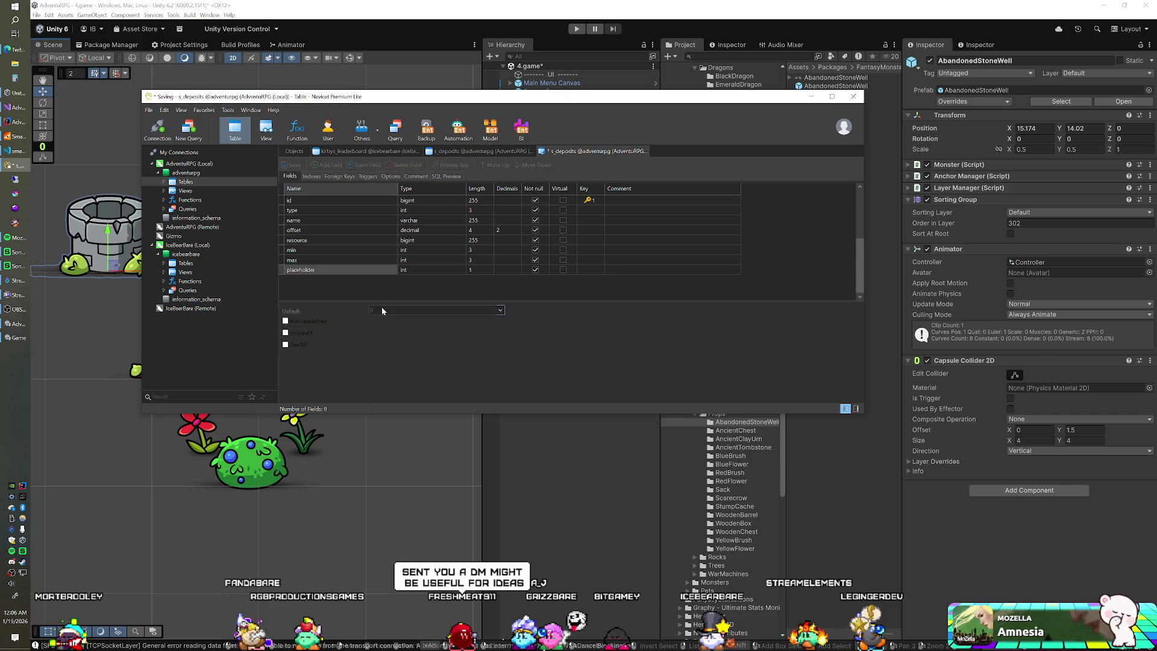
pyautogui.hotkey('ctrl', 's')
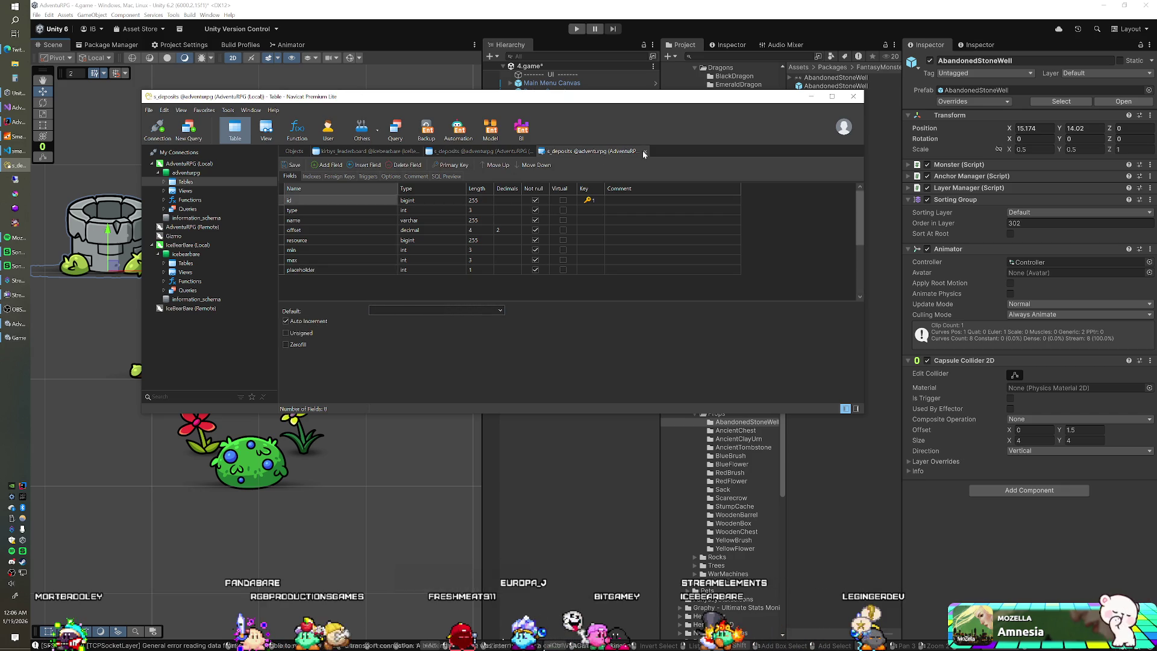
pyautogui.click(644, 153)
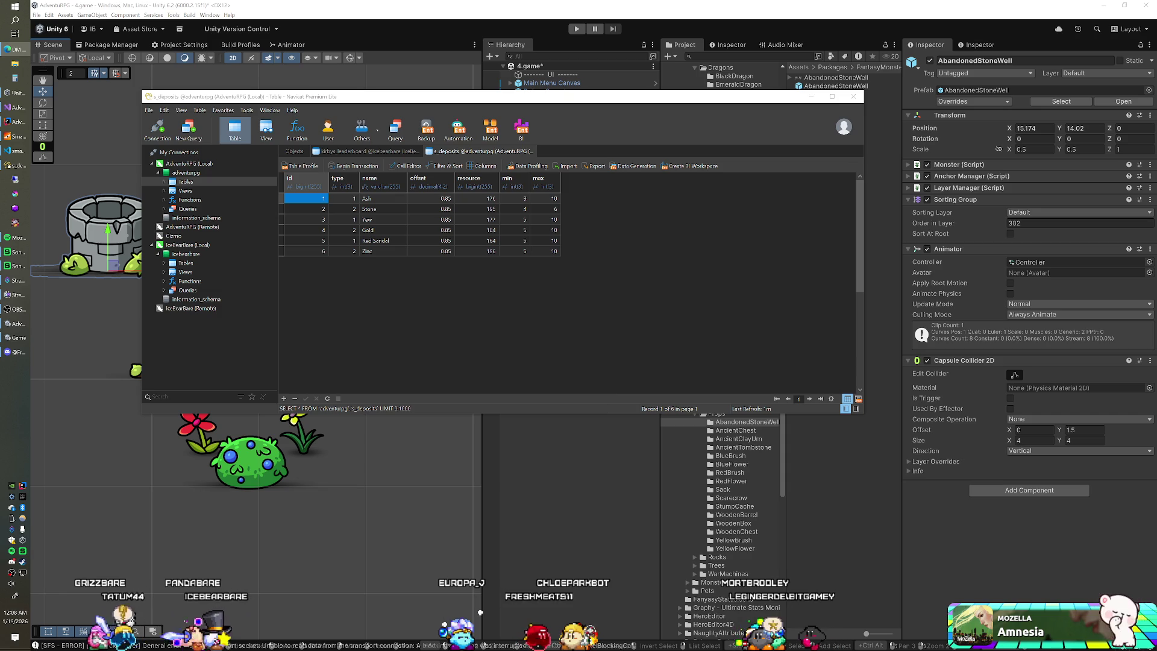
pyautogui.click(613, 219)
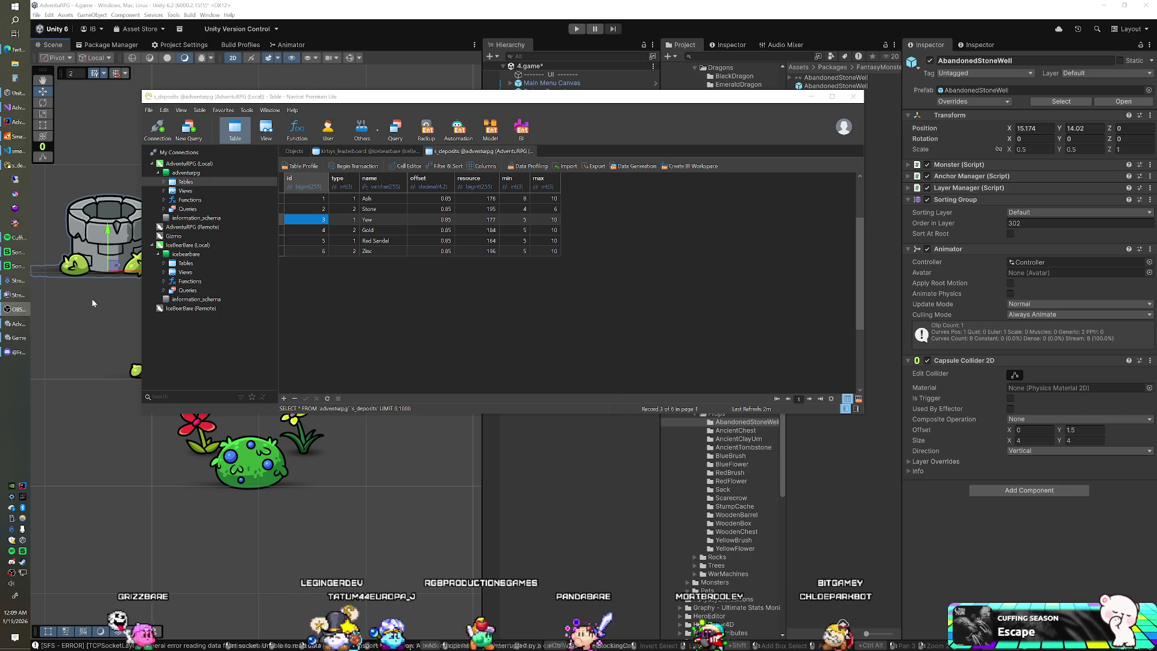
pyautogui.click(386, 348)
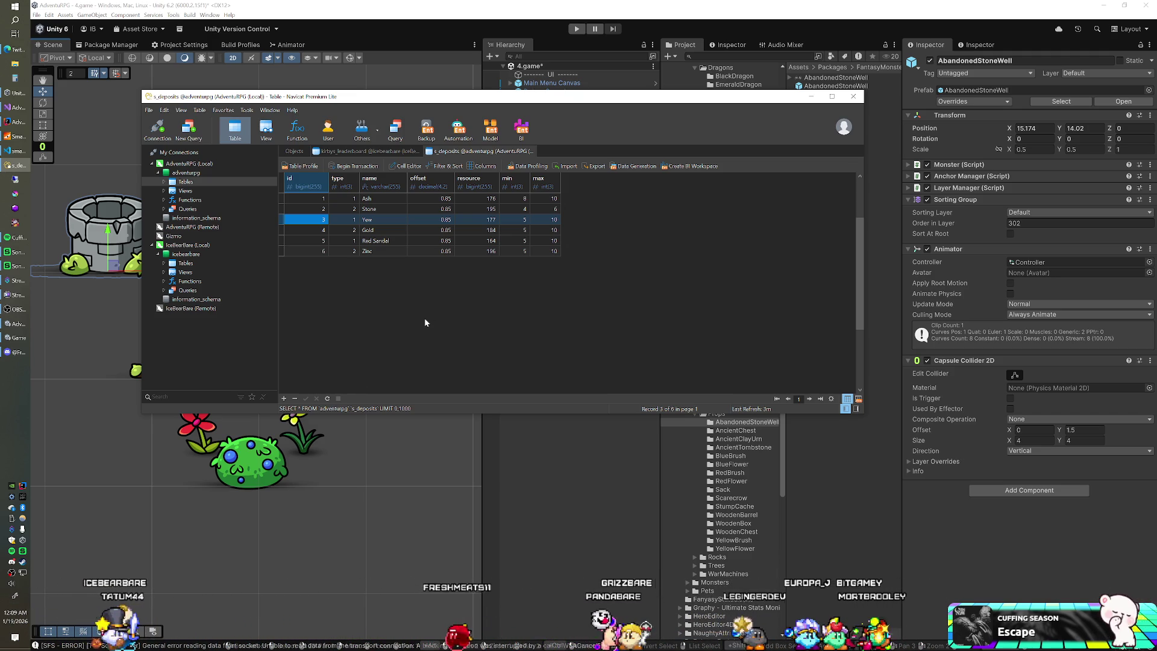
# Step: Reopen the s_deposits design and delete the placeholder field
pyautogui.hotkey('ctrl', 'd')
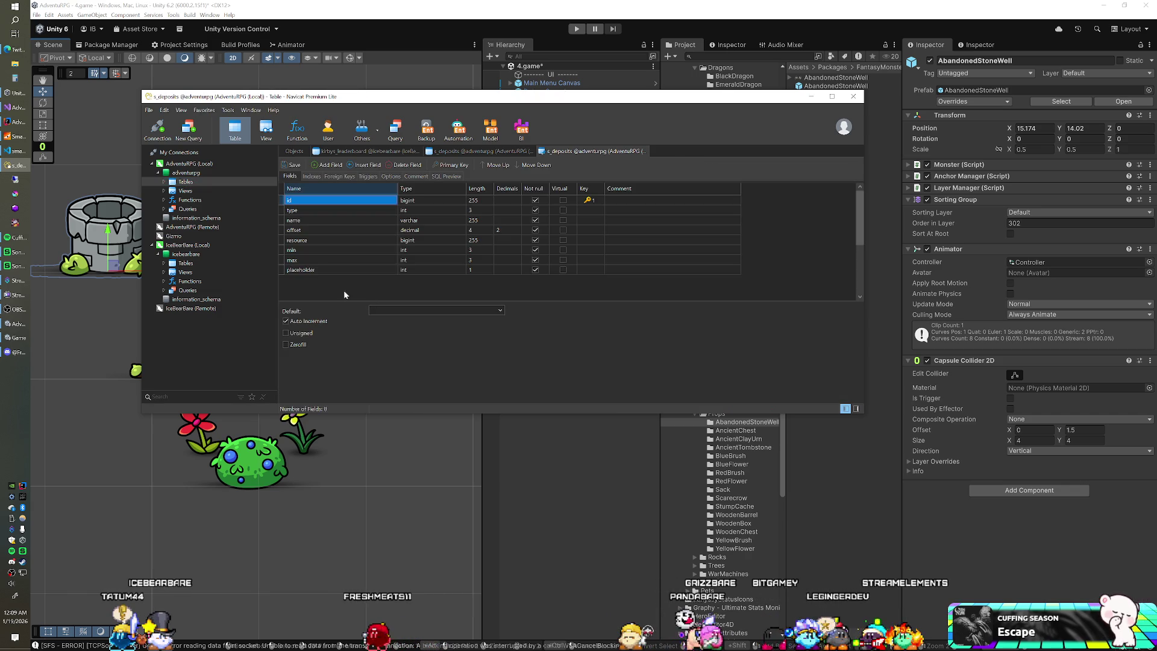
pyautogui.rightClick(283, 270)
pyautogui.click(322, 325)
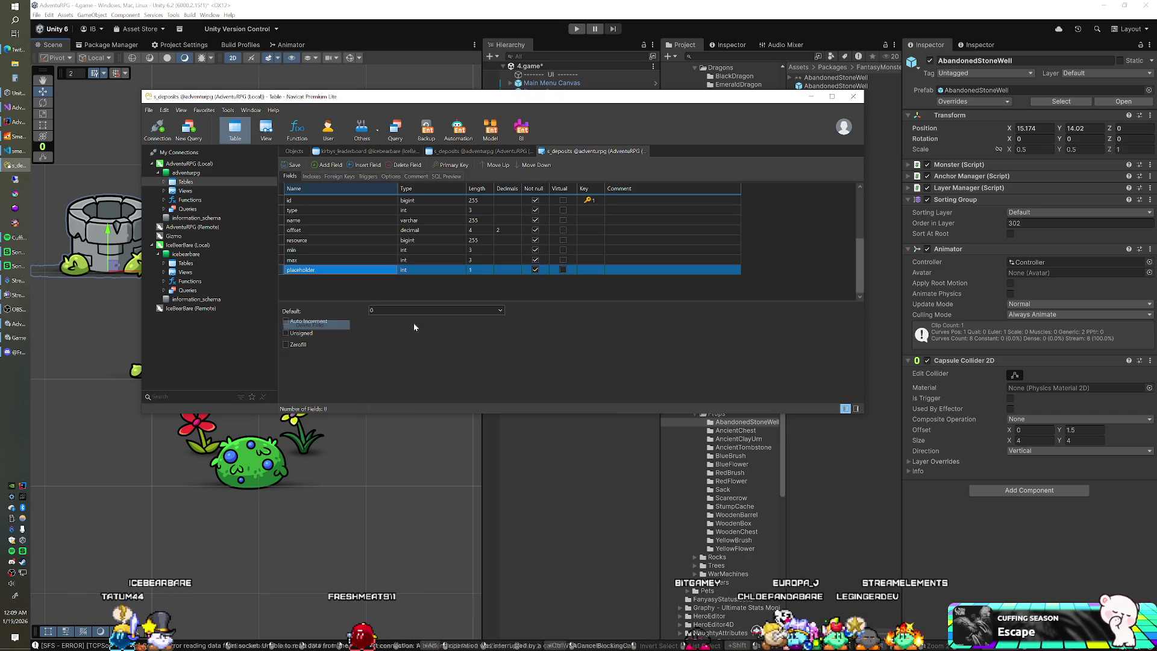
pyautogui.click(576, 339)
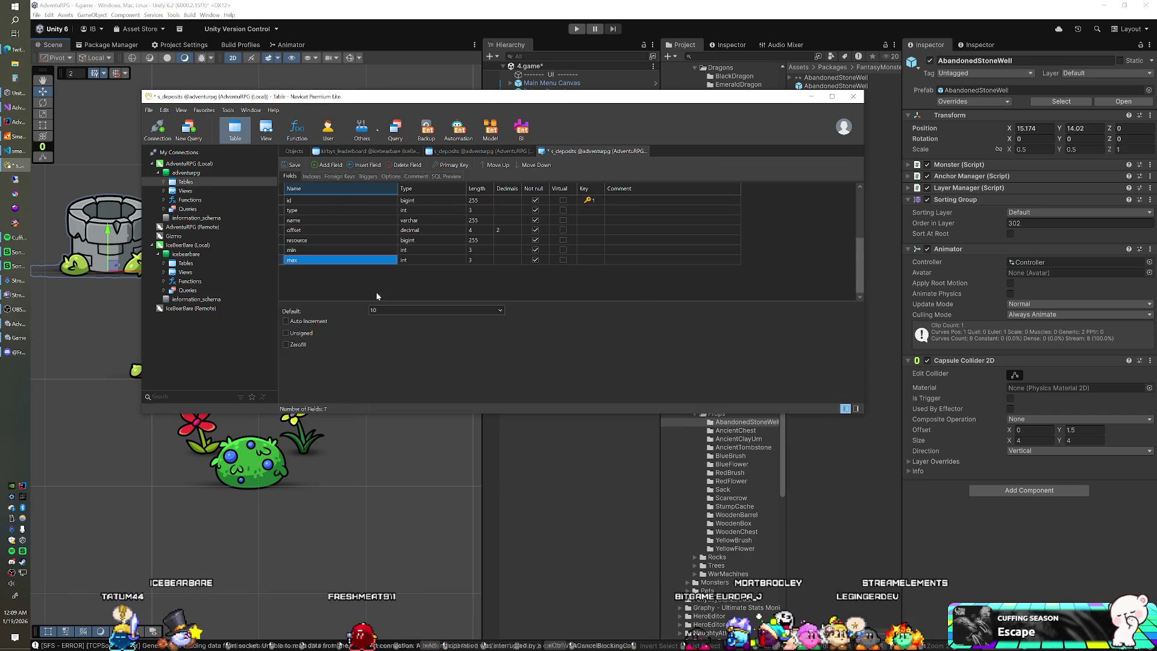
pyautogui.rightClick(282, 260)
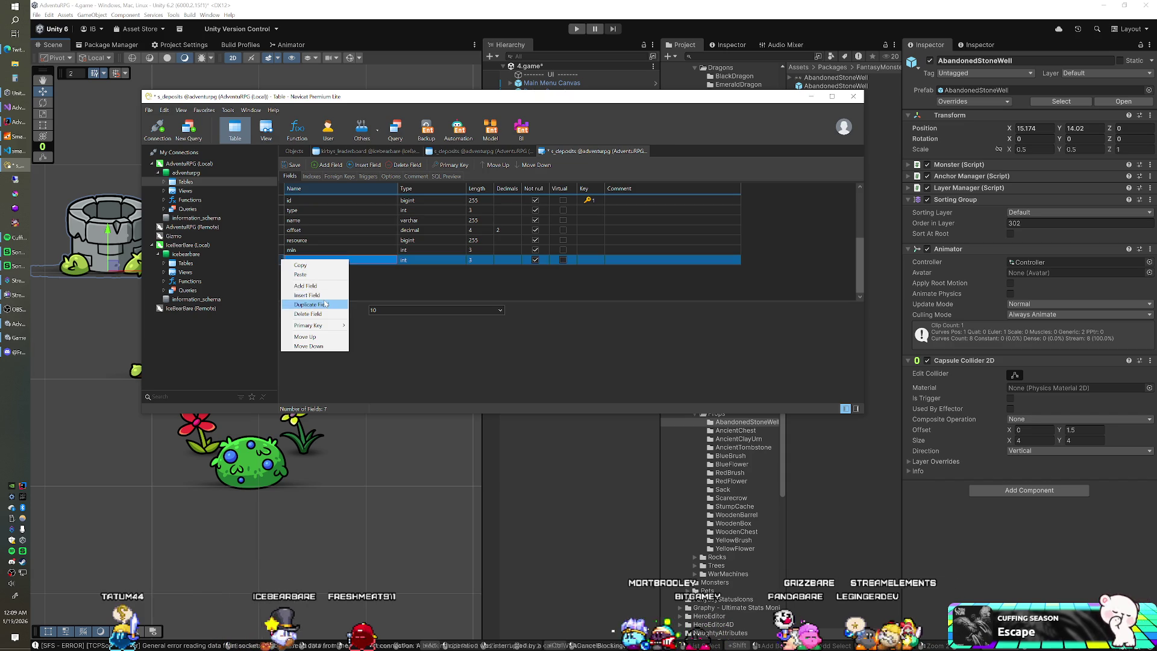
pyautogui.click(309, 295)
pyautogui.press('Escape')
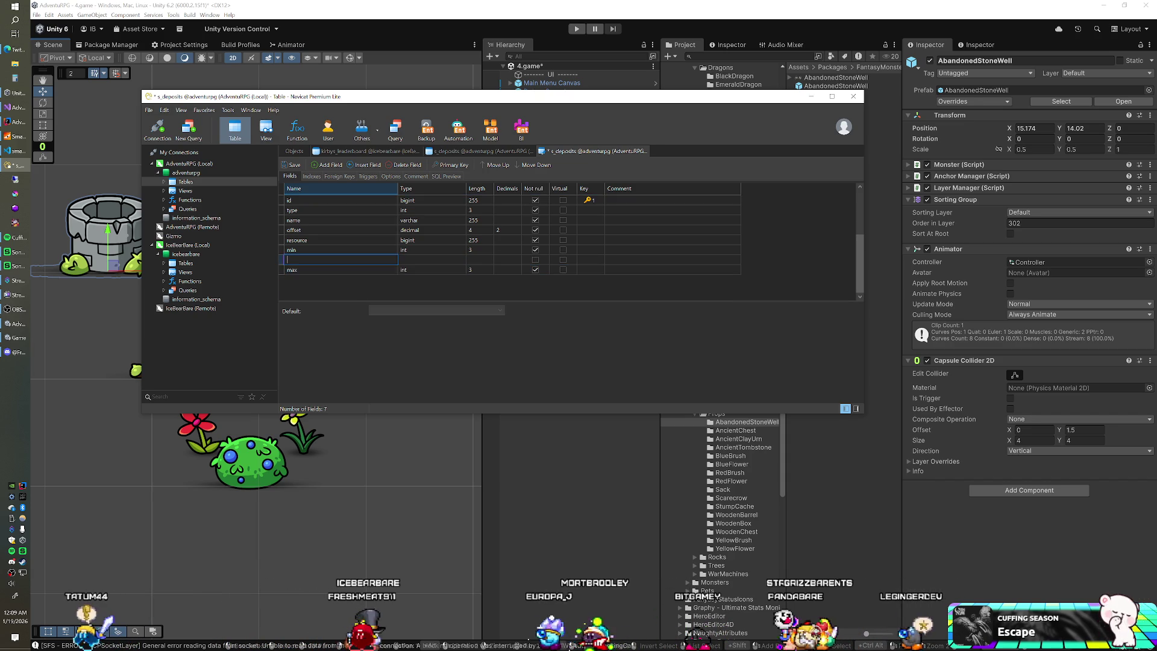
# Step: Add a new int field named 'probability' after max
pyautogui.click(285, 262)
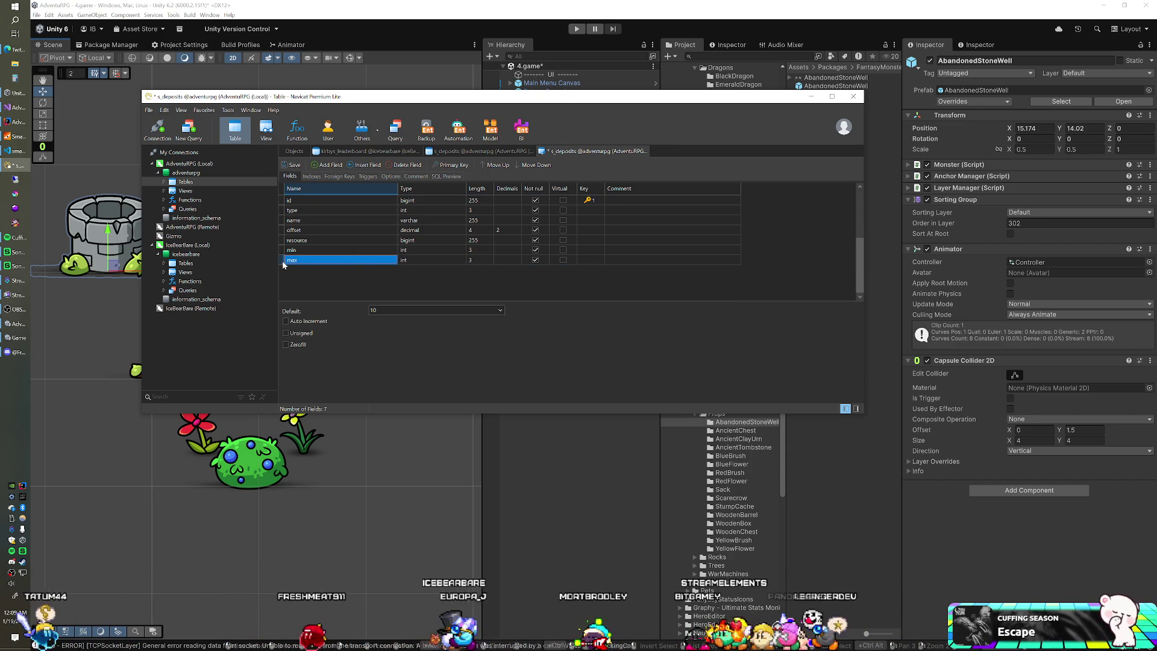
pyautogui.press('Down')
pyautogui.write('por')
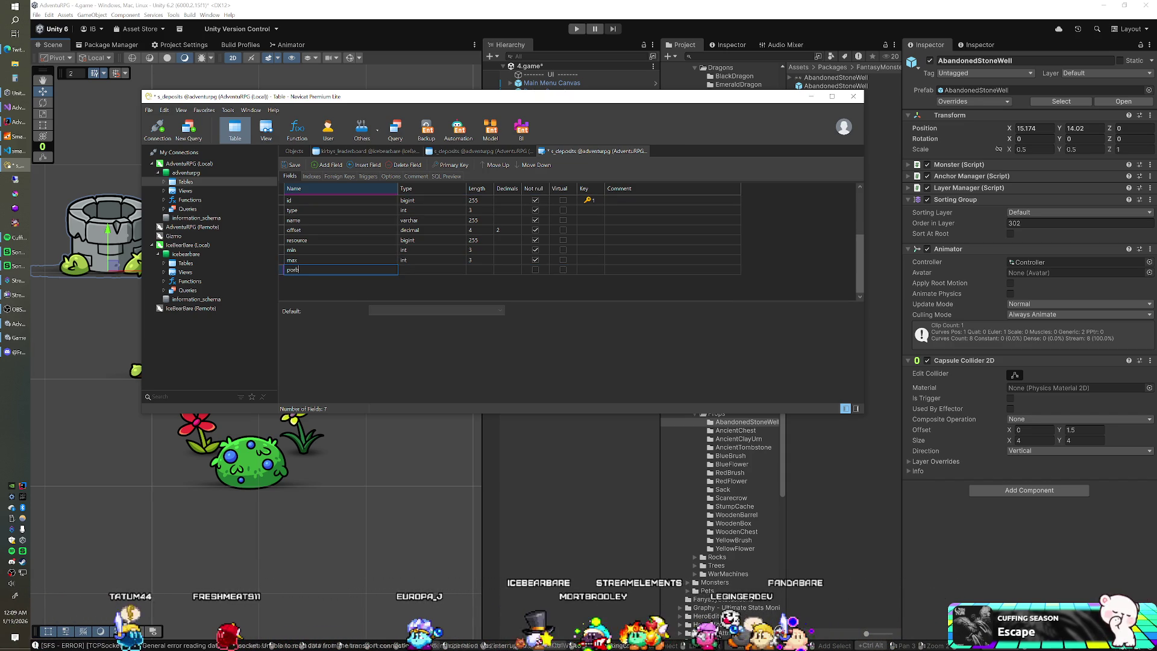
pyautogui.press('BackSpace')
pyautogui.press('BackSpace')
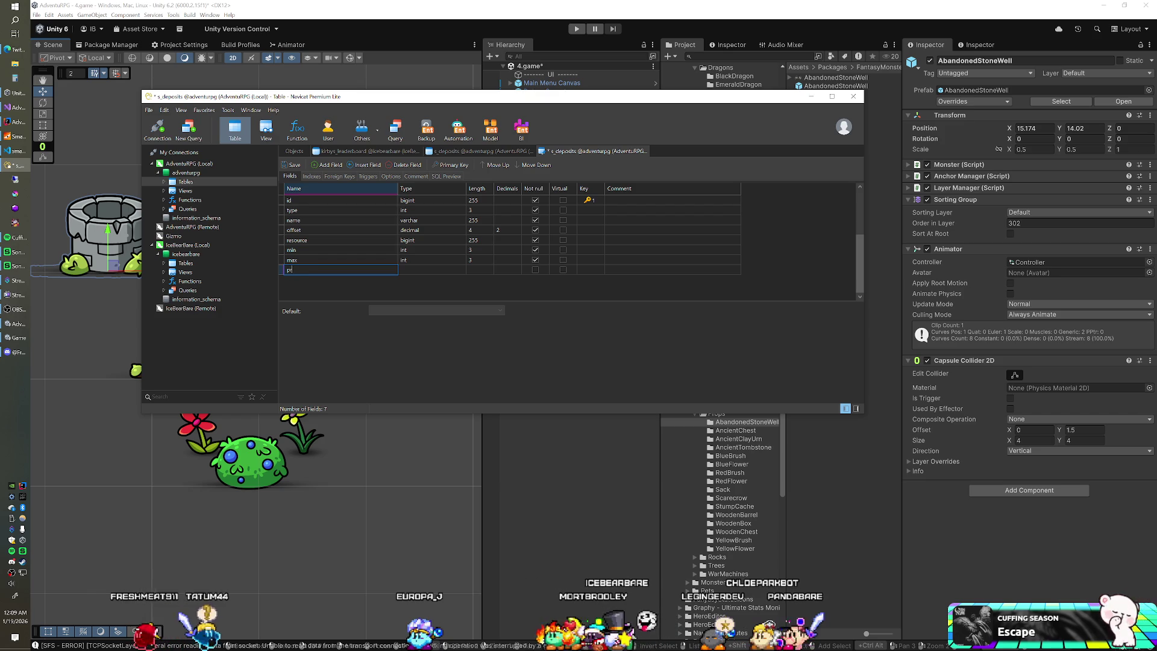
pyautogui.write('robability')
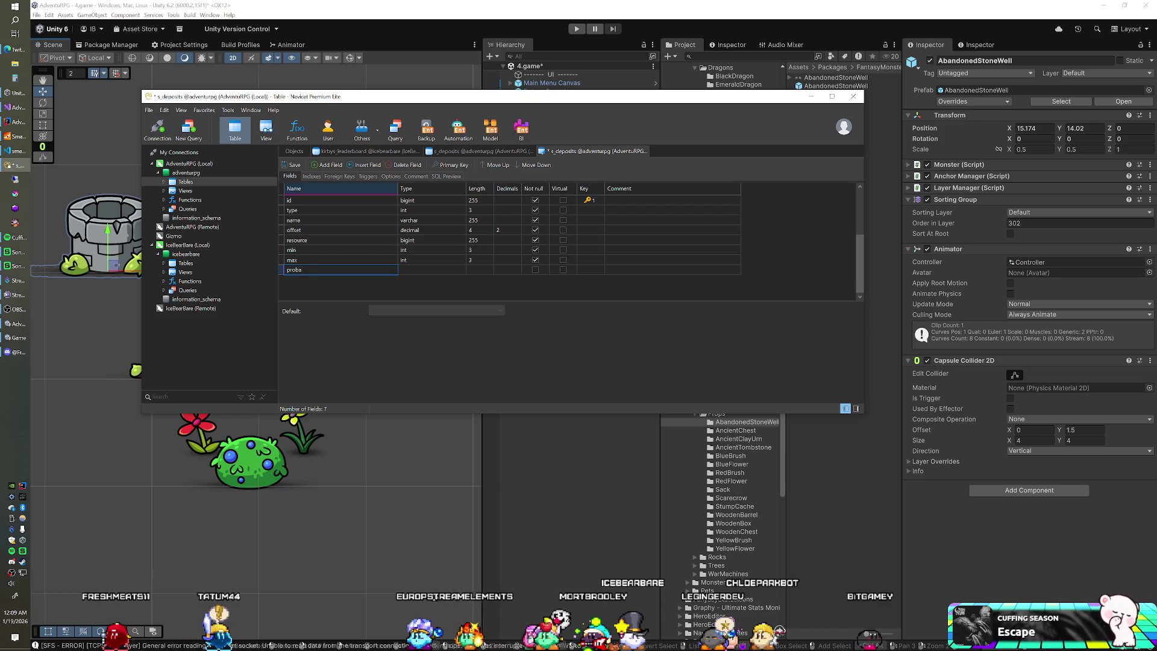
pyautogui.press('Tab')
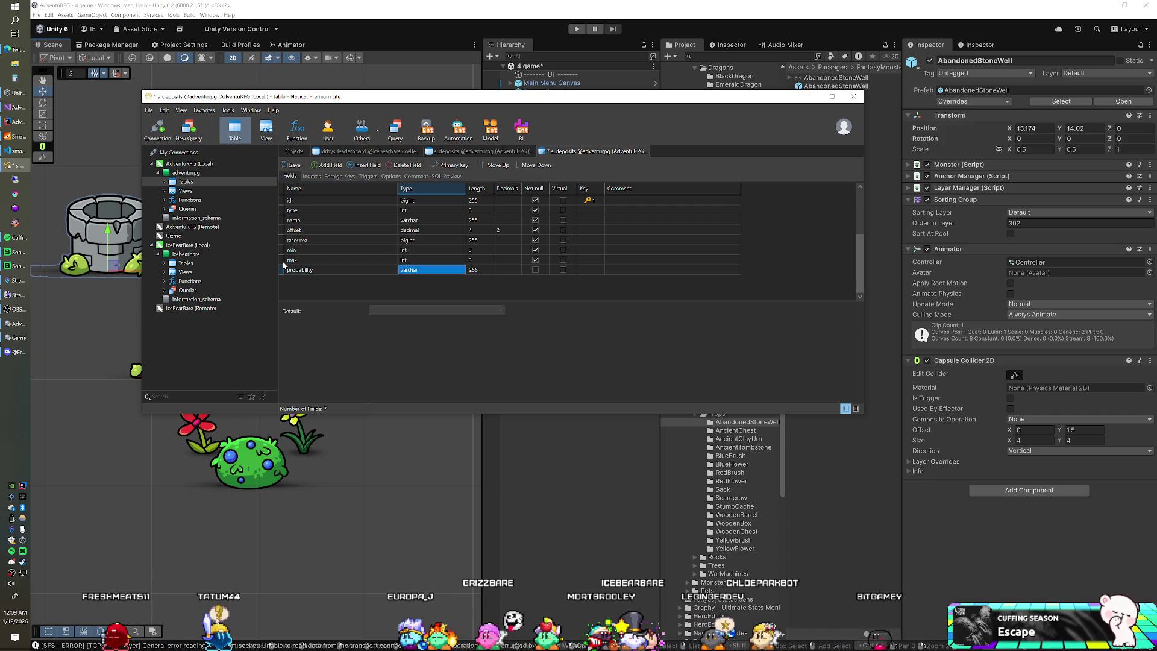
pyautogui.write('int')
pyautogui.press('Tab')
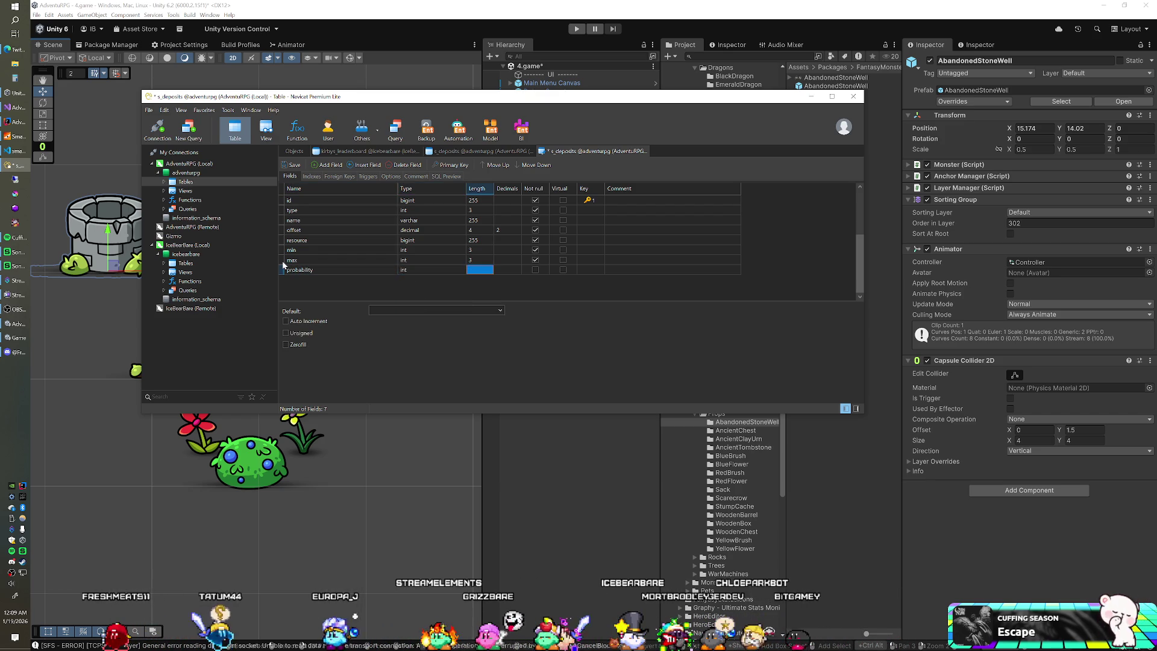
pyautogui.write('3')
# Step: Give probability 0 decimals, Not null and default 50, save, and close the design
pyautogui.press('Tab')
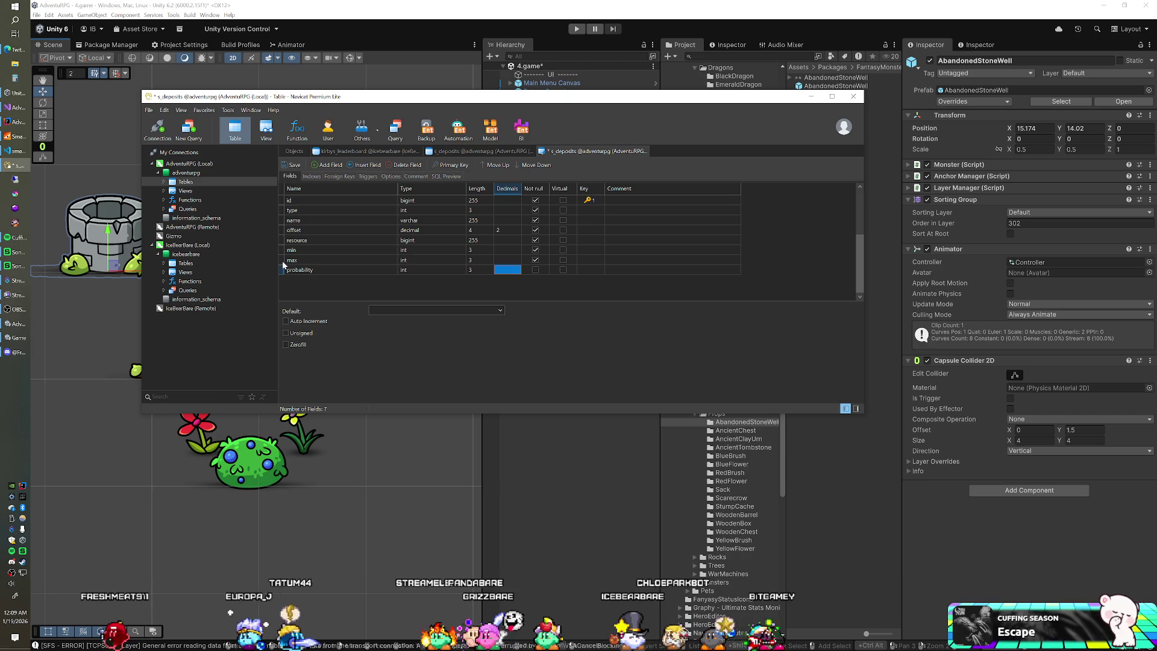
pyautogui.write('0')
pyautogui.press('Tab')
pyautogui.press('space')
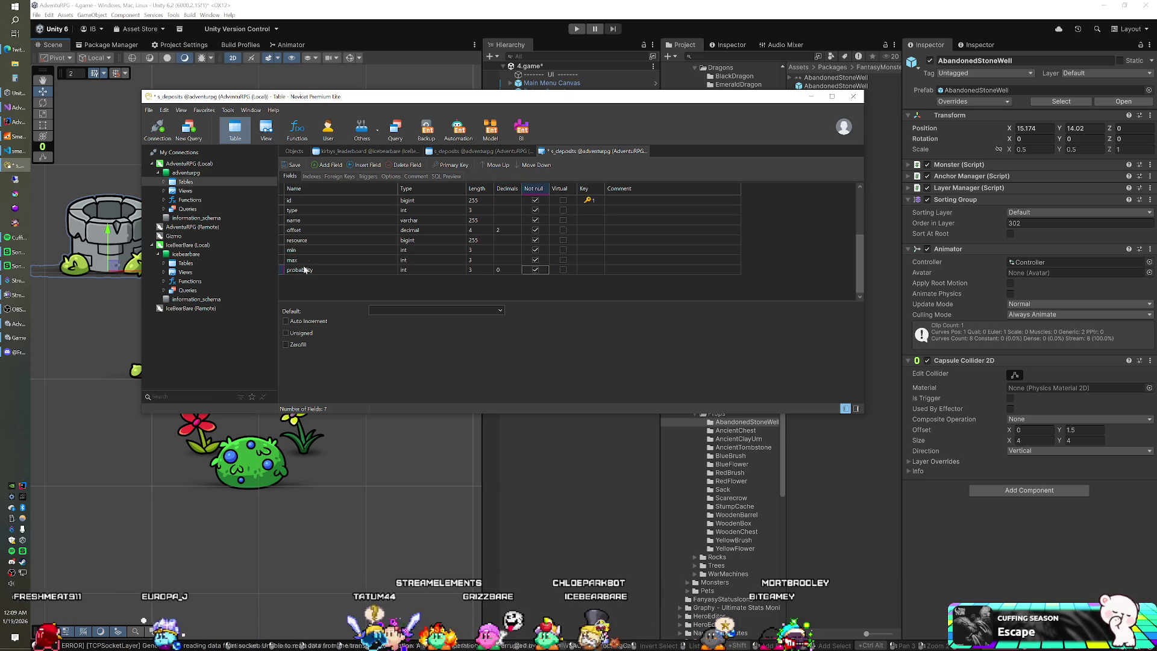
pyautogui.click(392, 309)
pyautogui.write('50')
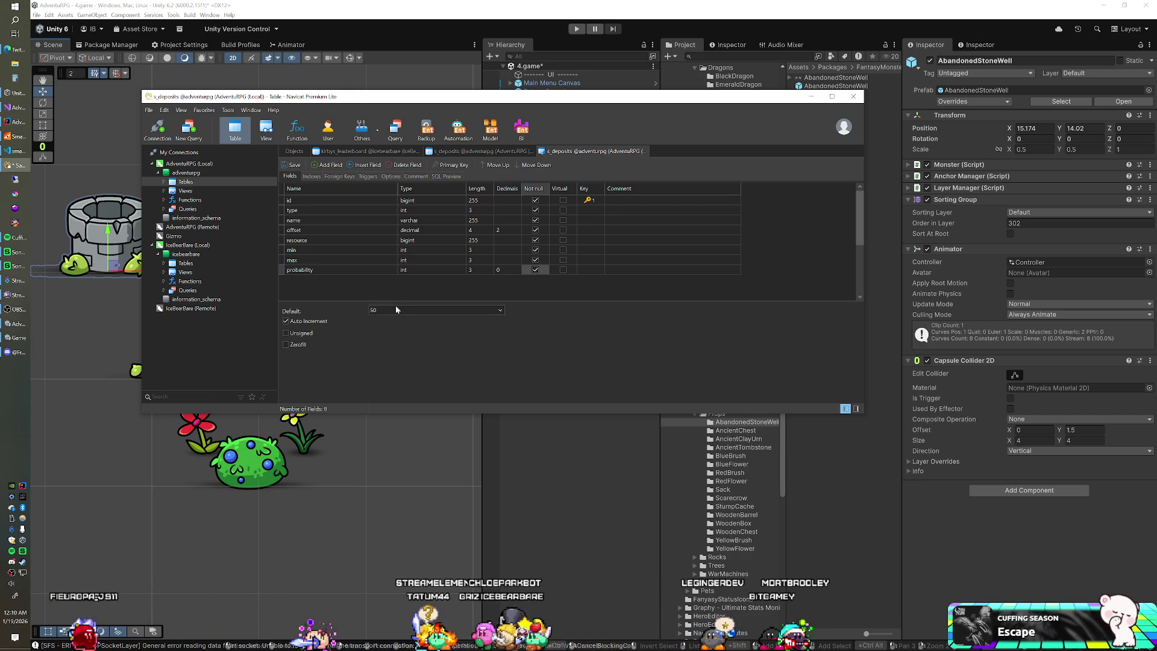
pyautogui.hotkey('ctrl', 's')
pyautogui.click(645, 152)
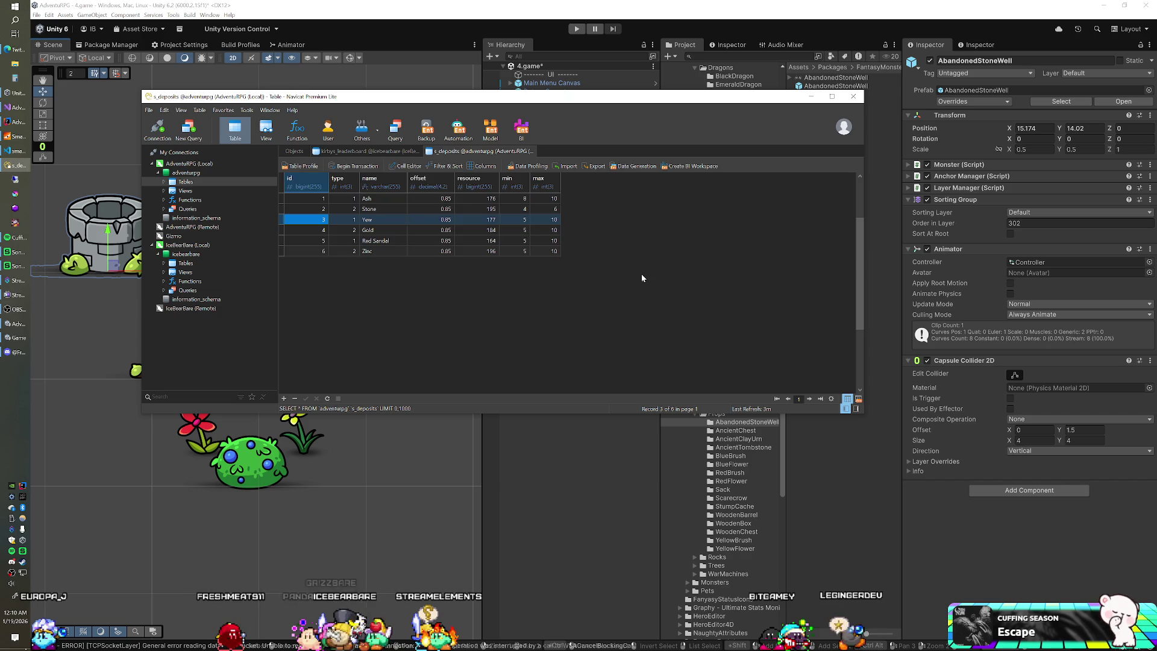
# Step: Refresh the s_deposits grid with F5 so every row shows probability 50
pyautogui.press('F5')
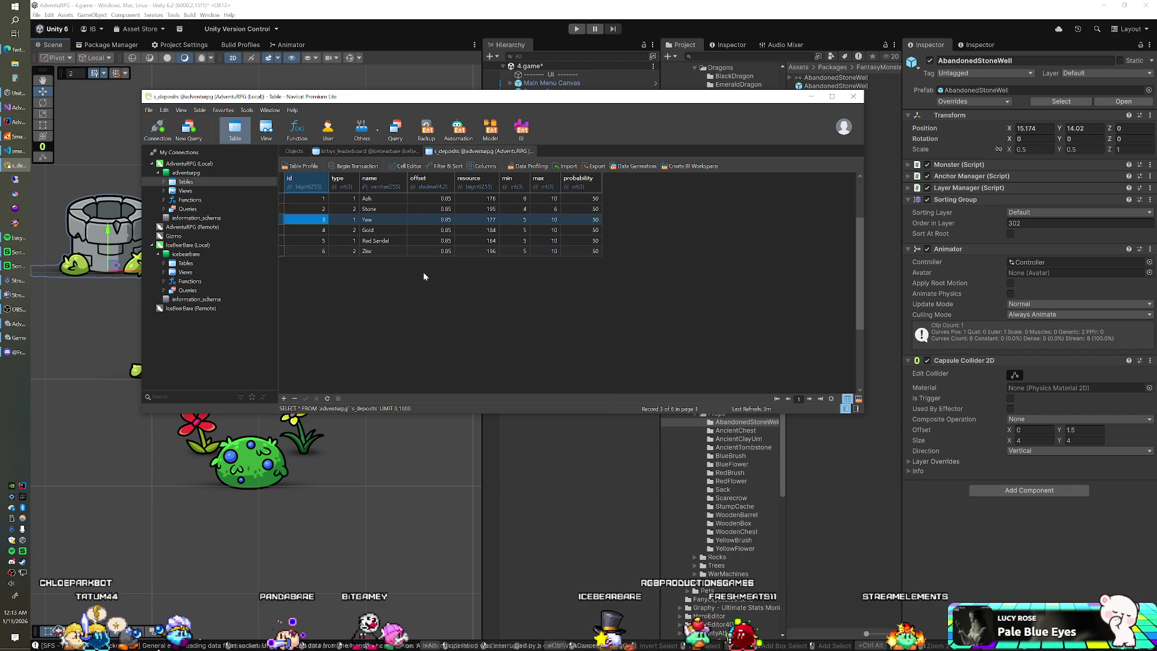
# Step: In Unity's Project panel, collapse the Bosses and Inanimate folders
pyautogui.click(711, 17)
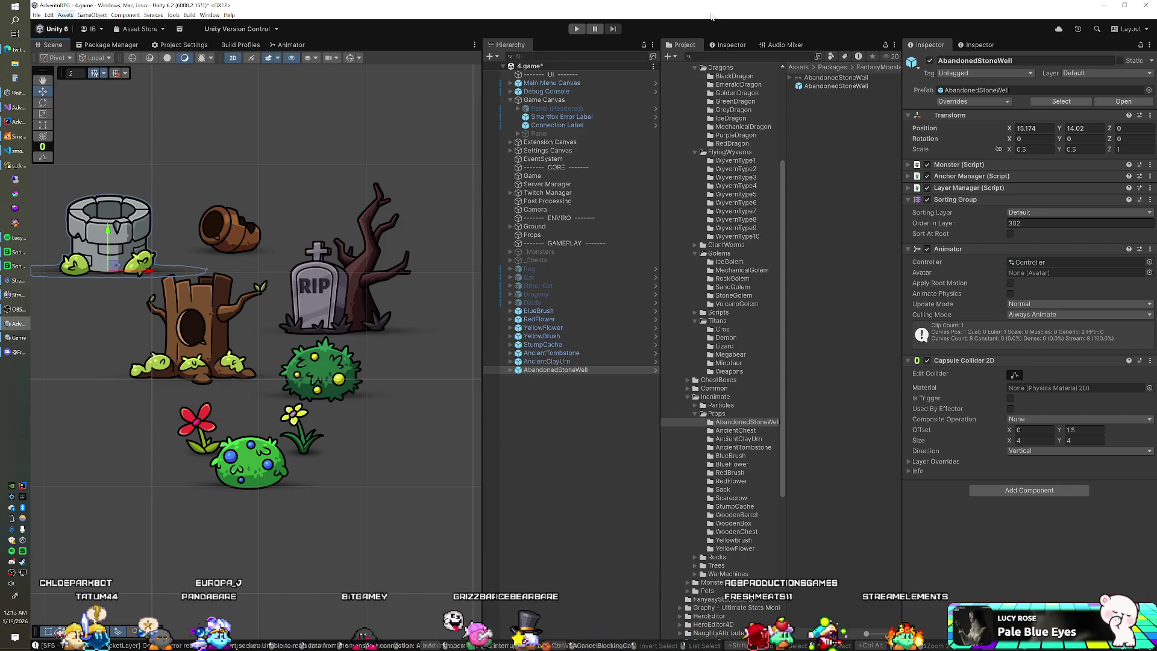
pyautogui.scroll(-3, 710, 270)
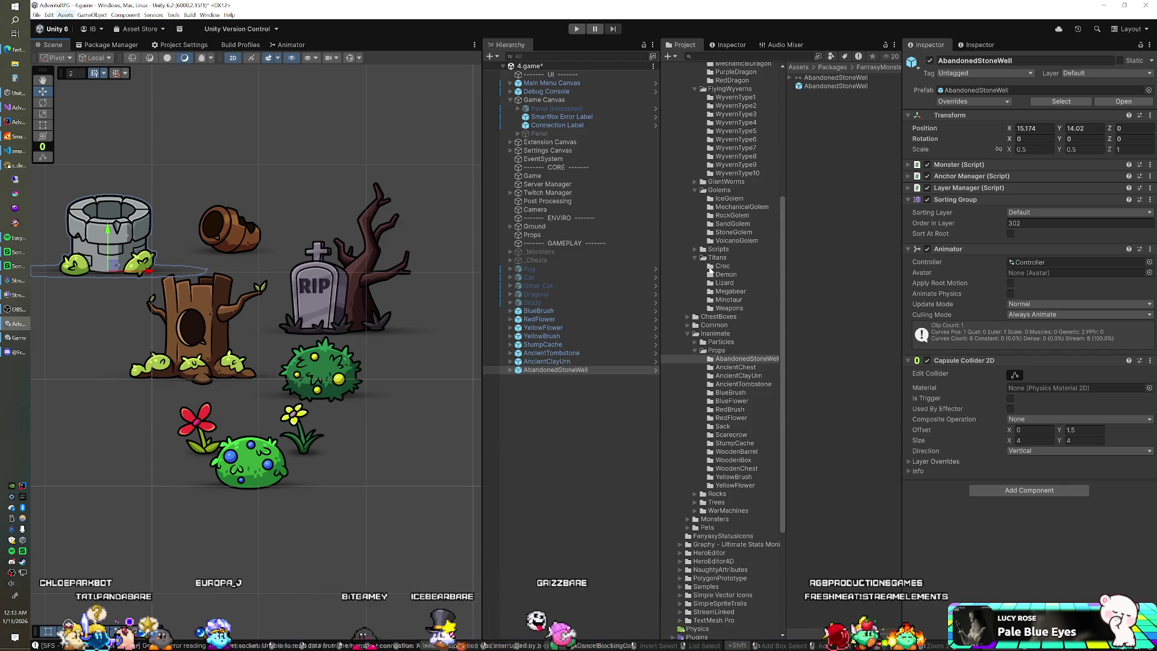
pyautogui.scroll(-8, 711, 269)
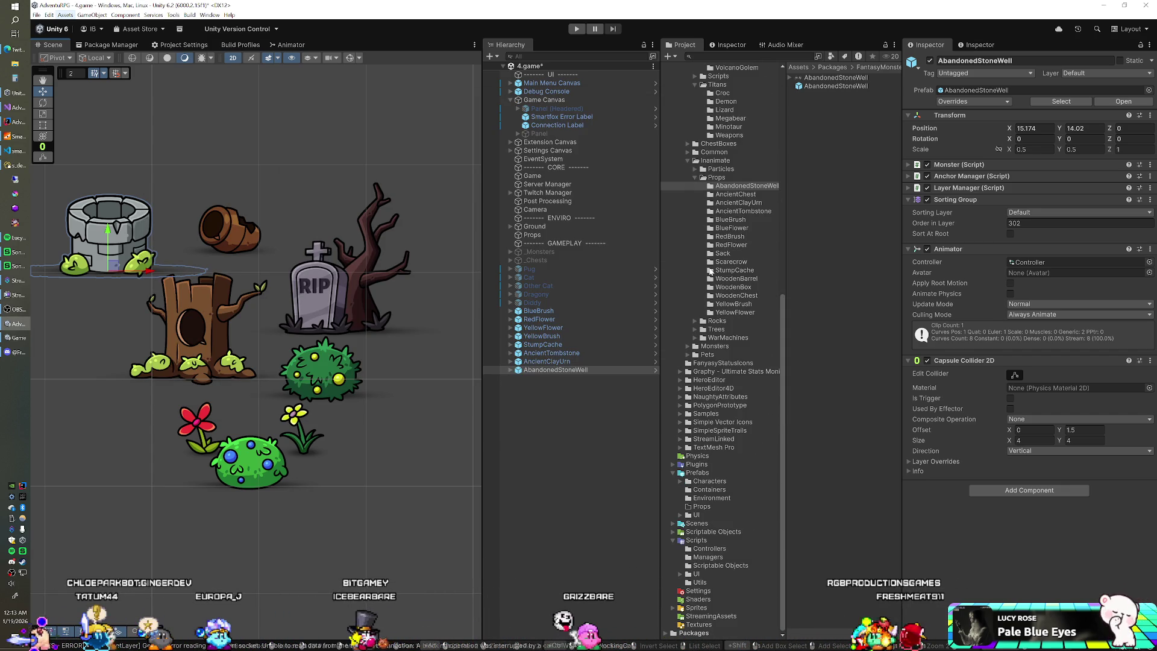
pyautogui.scroll(12, 710, 270)
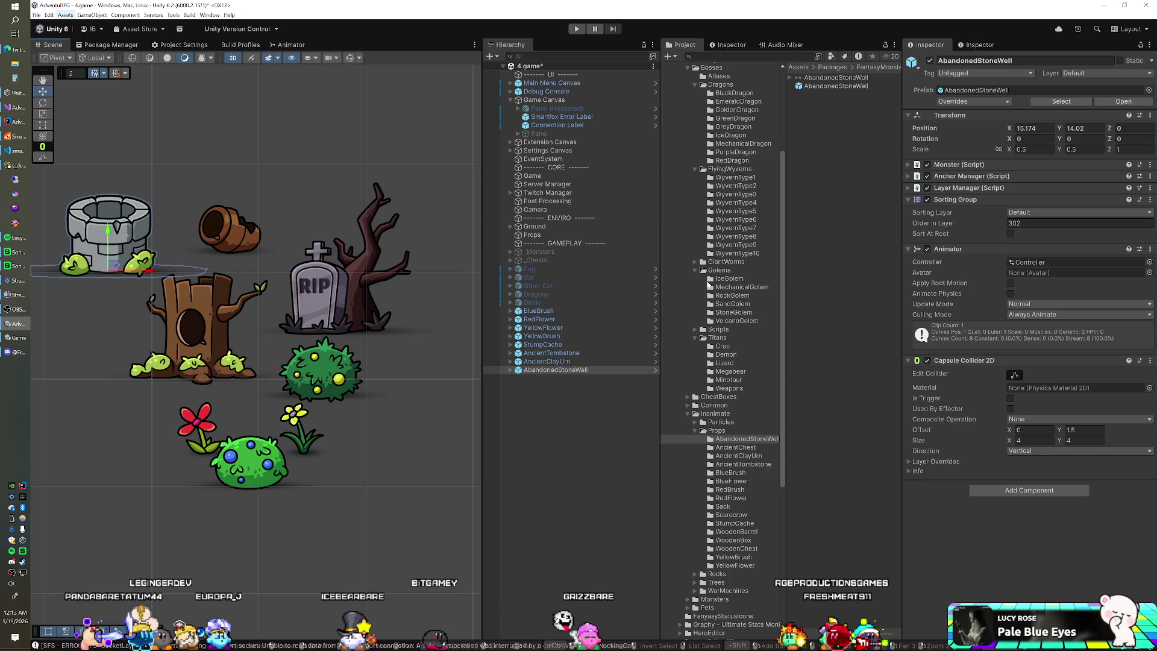
pyautogui.scroll(7, 709, 284)
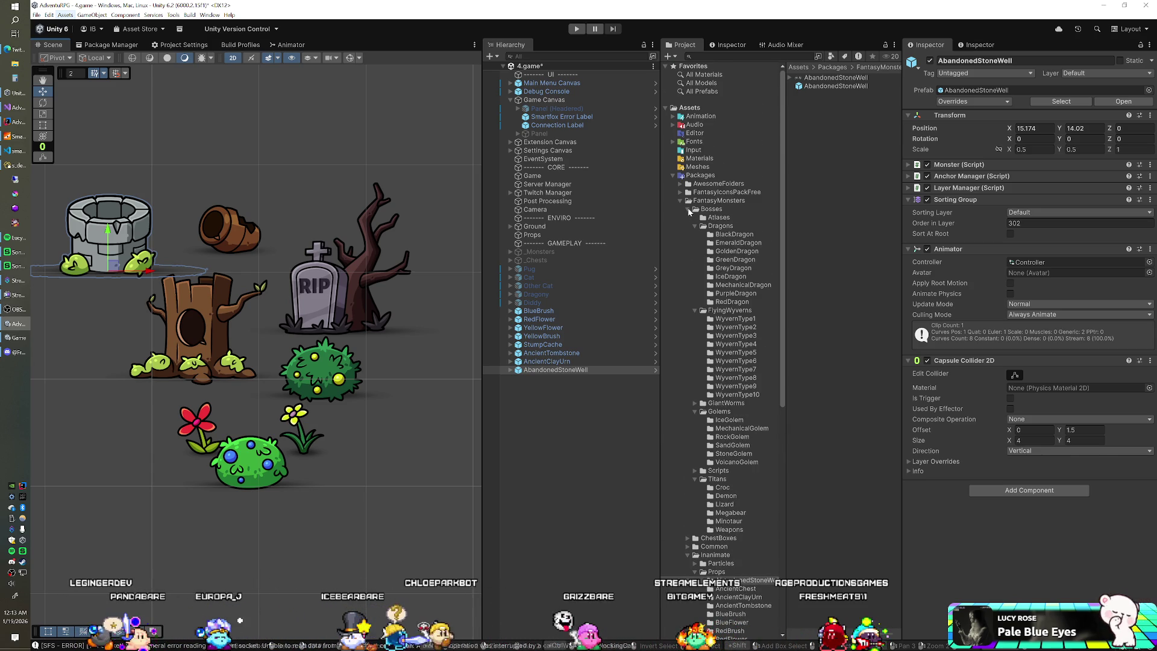
pyautogui.click(688, 209)
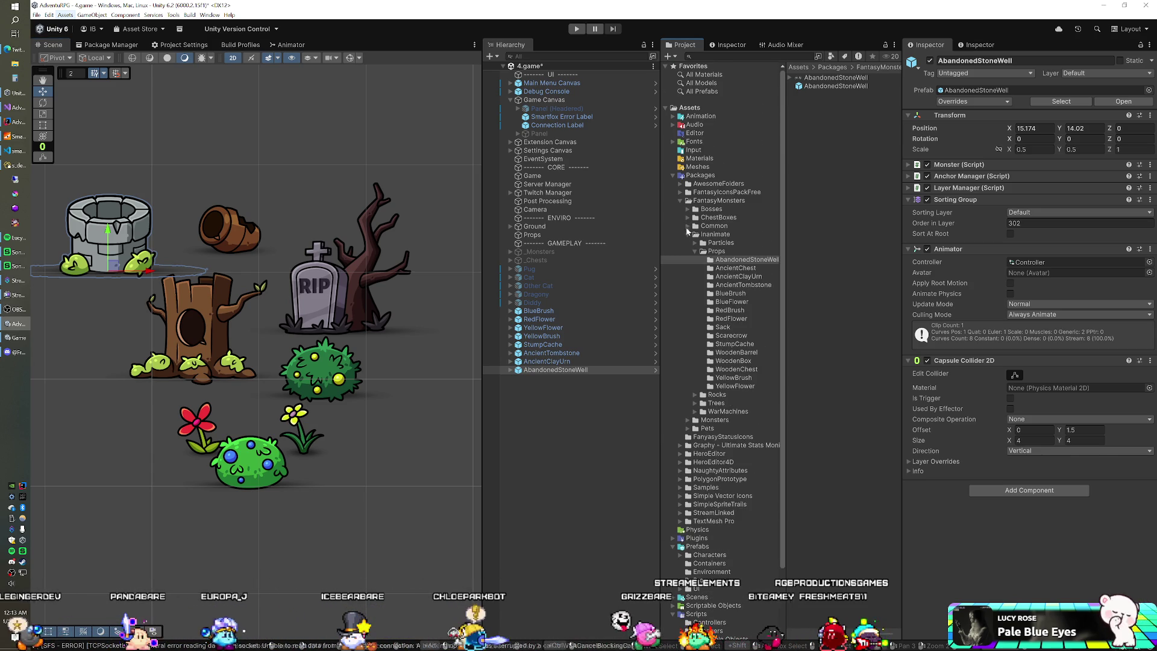
pyautogui.click(688, 233)
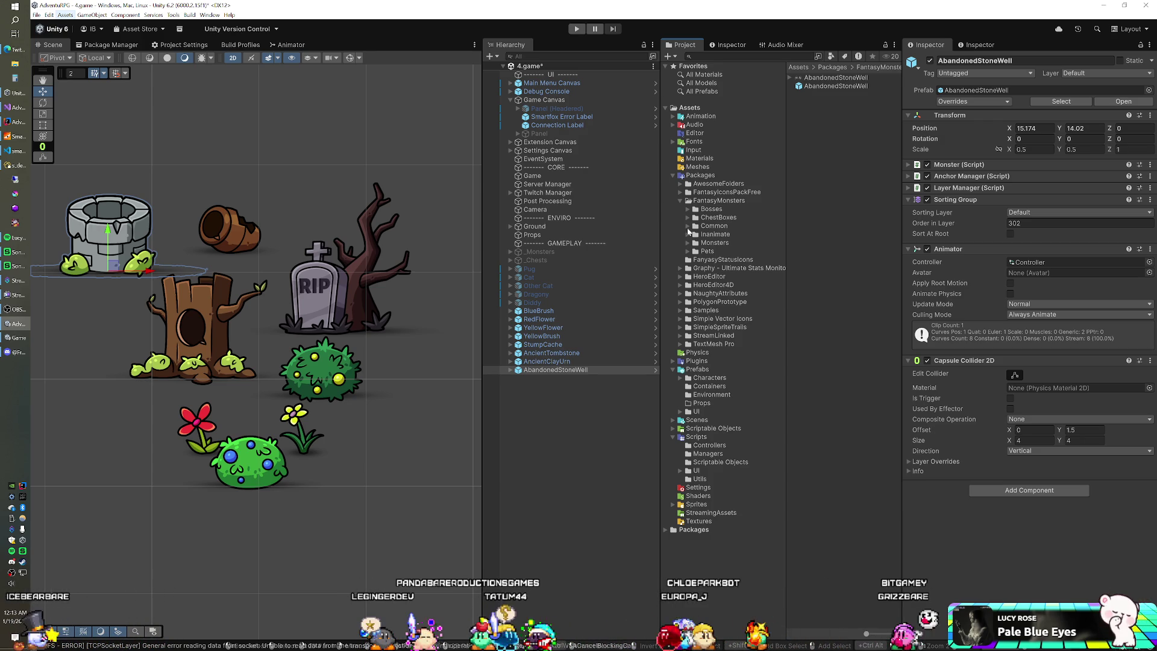
pyautogui.click(687, 226)
pyautogui.click(688, 226)
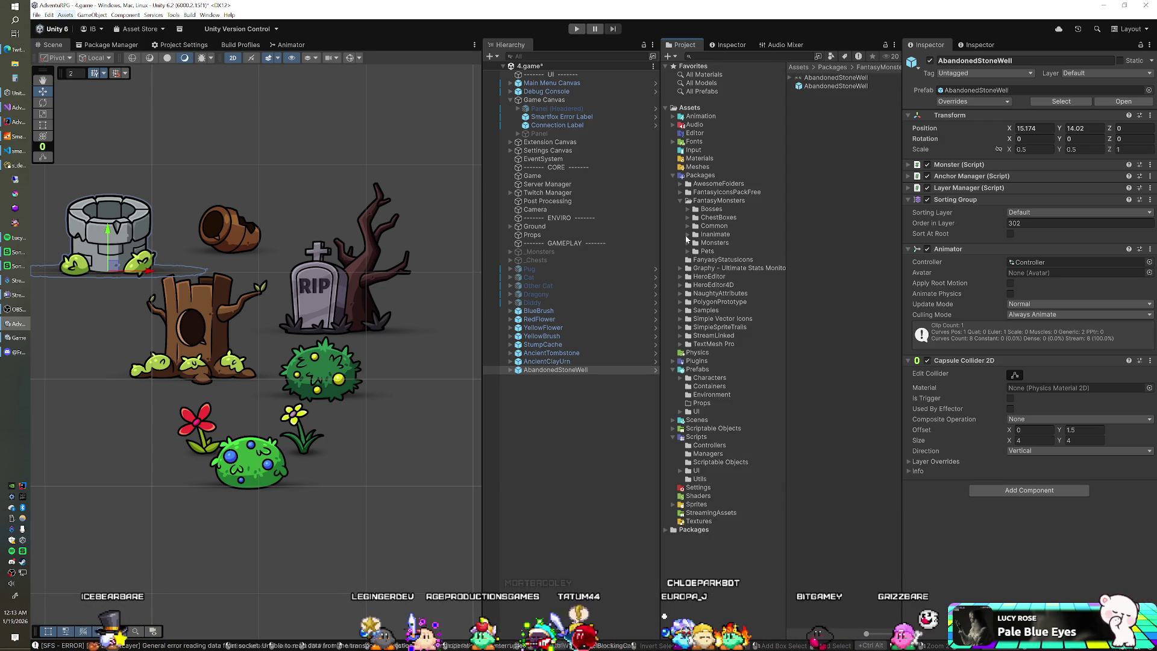
# Step: Open the Environment prefabs folder and select the Tree (Red Sandal) prefab
pyautogui.click(678, 286)
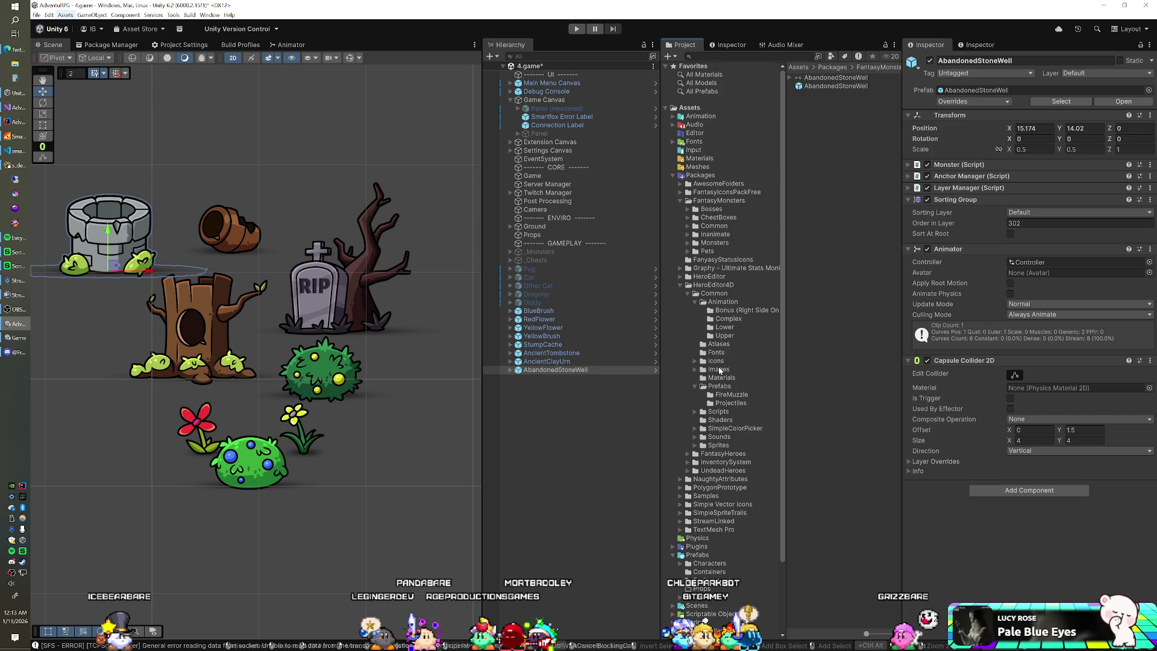
pyautogui.scroll(-3, 693, 199)
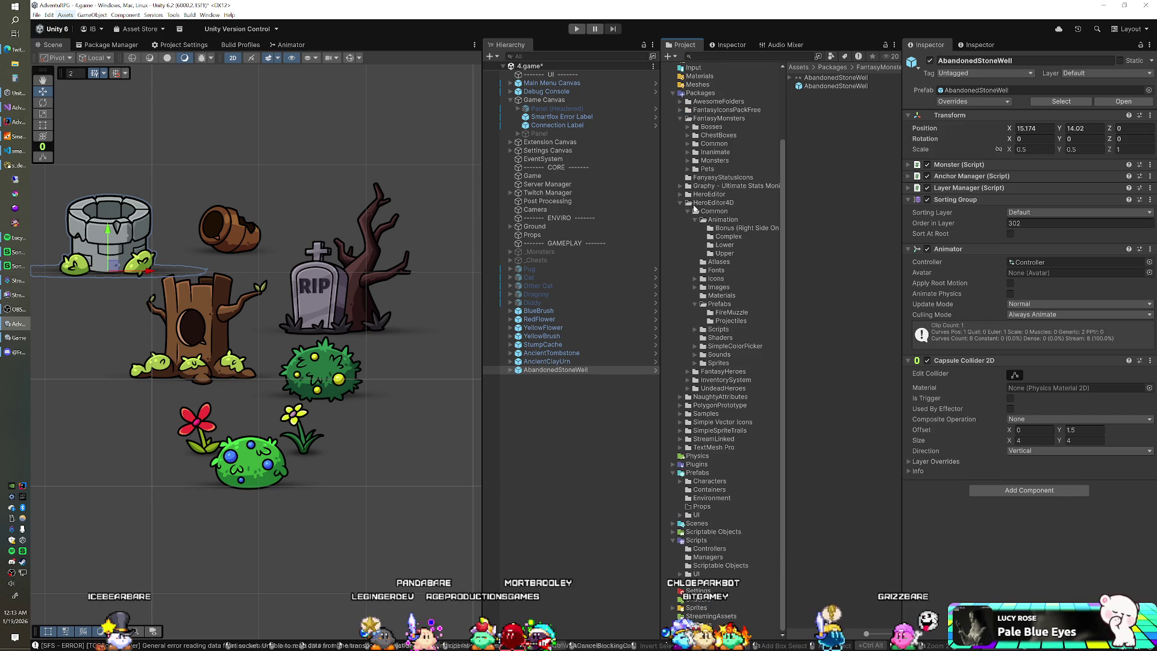
pyautogui.click(715, 496)
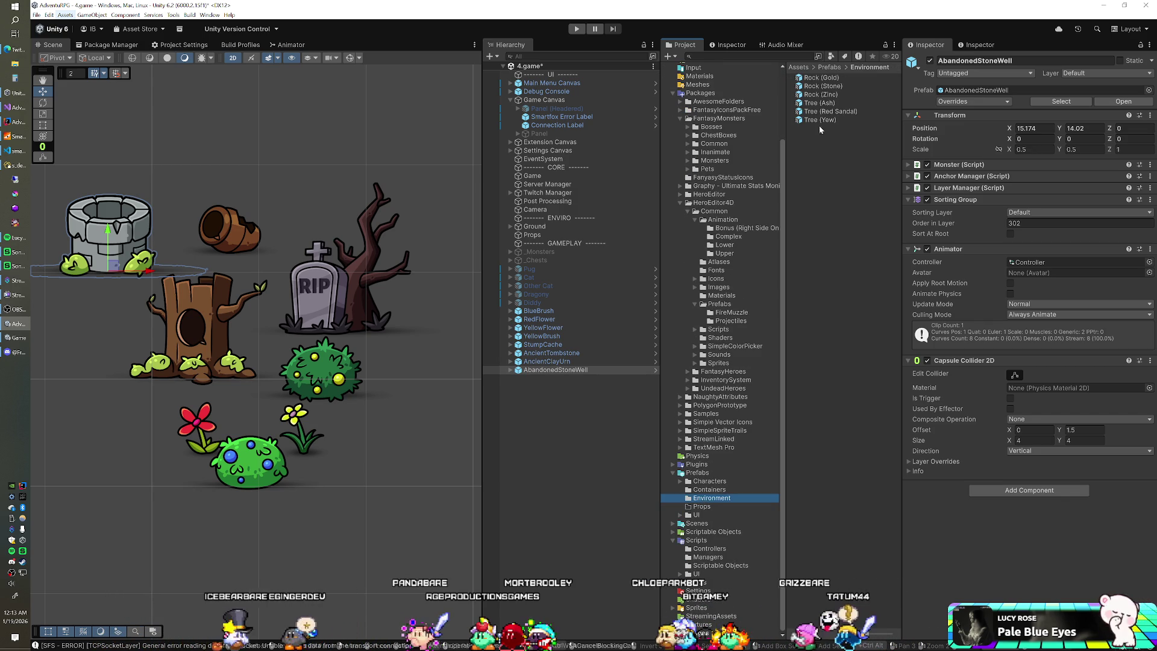
pyautogui.click(830, 111)
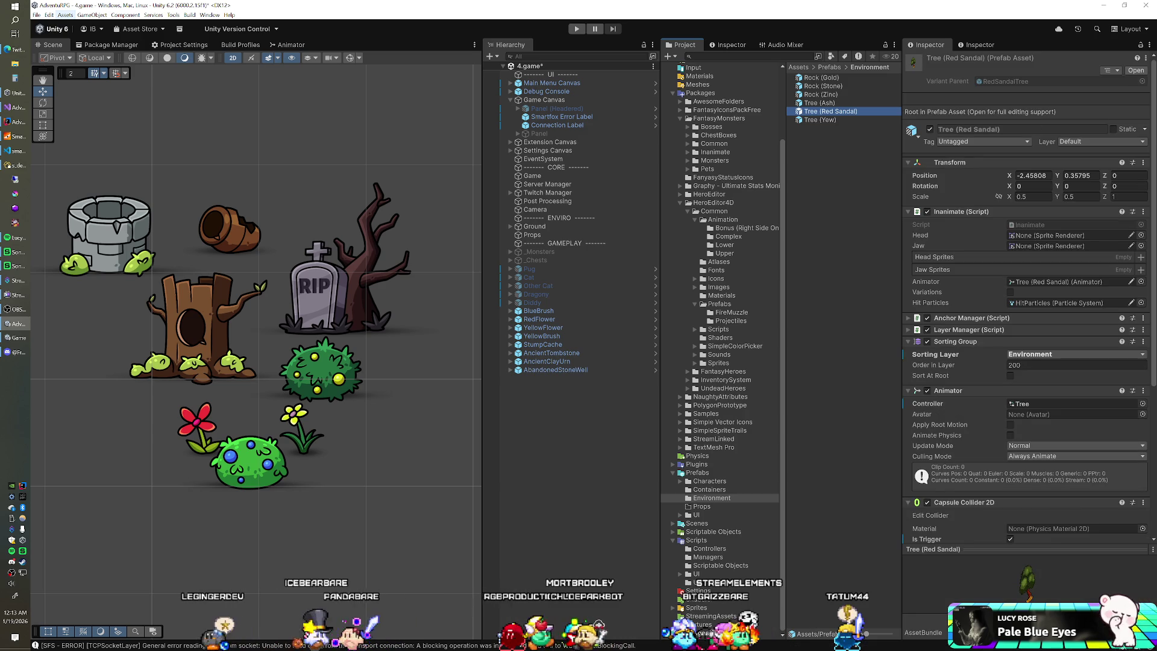
# Step: Open Tree (Red Sandal) in Prefab Mode, locate its RedSandalTree source, and return to the scene
pyautogui.doubleClick(866, 115)
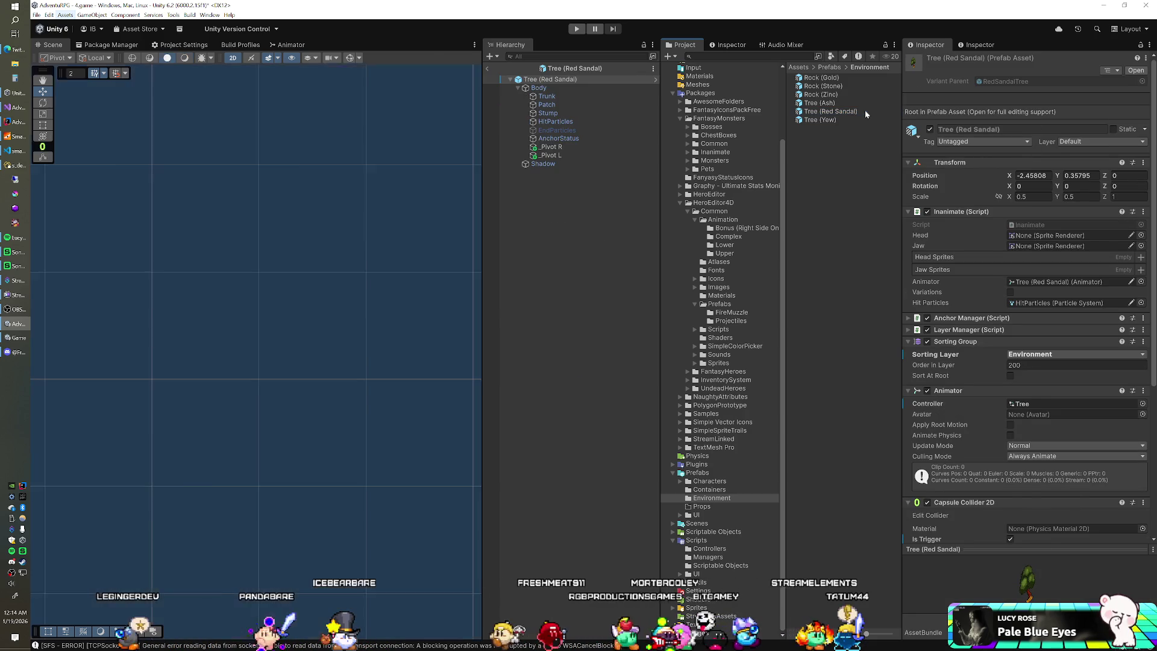
pyautogui.click(1037, 100)
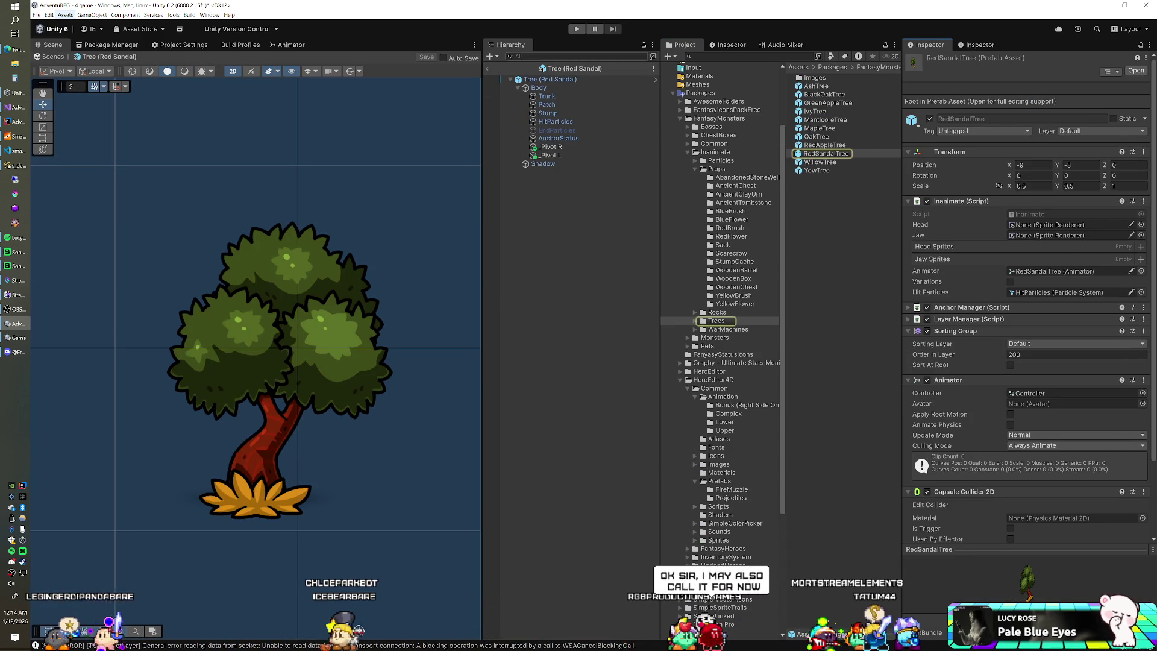
pyautogui.click(486, 68)
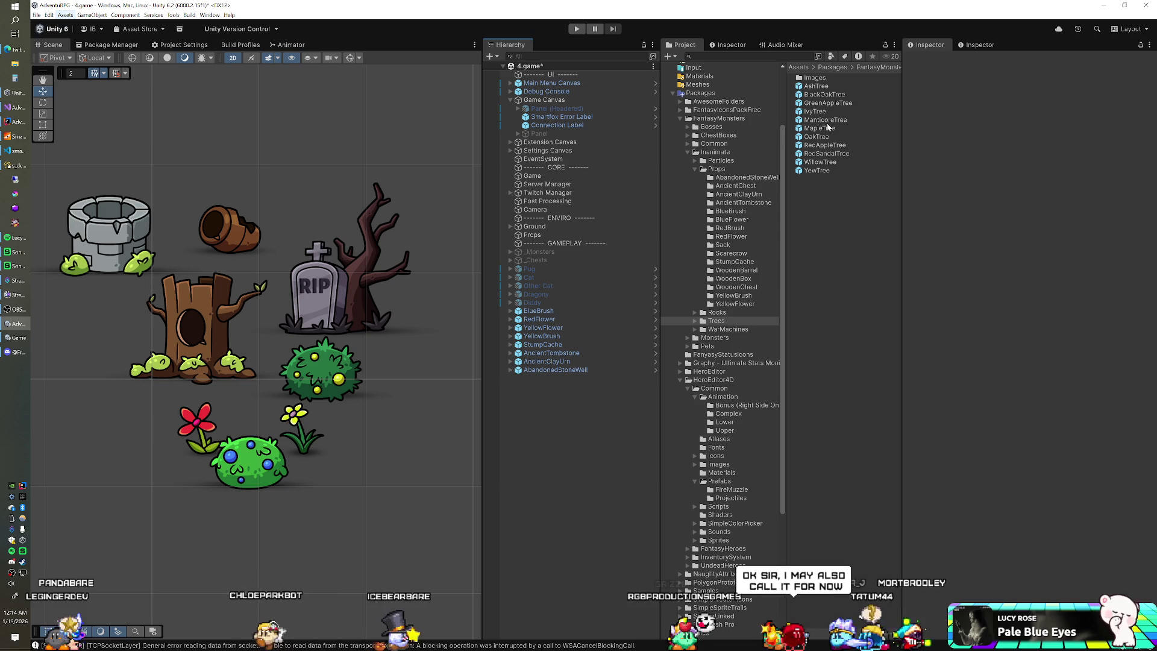
# Step: Step down through the tree prefabs from AshTree to YewTree in the Inspector
pyautogui.click(826, 88)
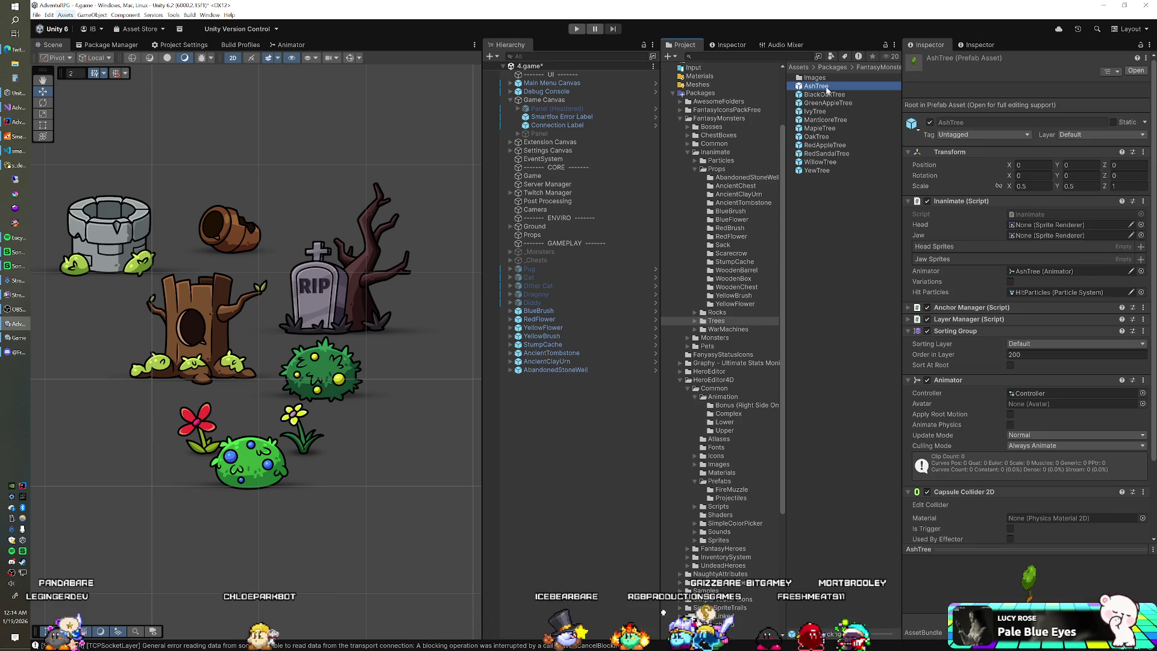
pyautogui.press('Down')
pyautogui.press('Down')
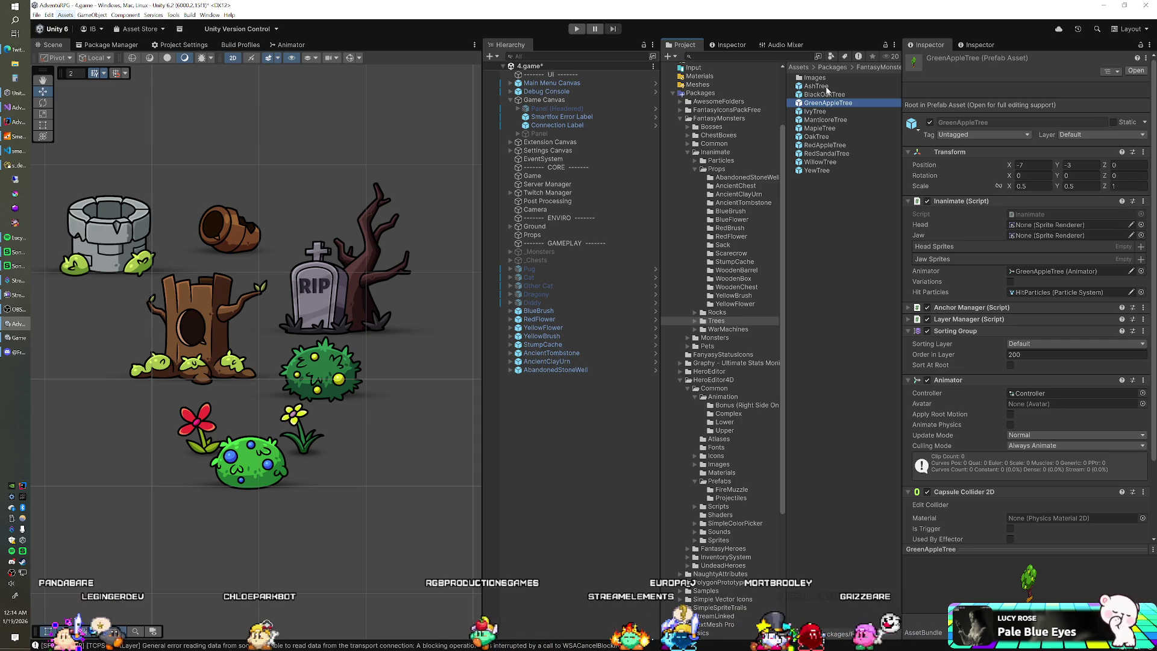
pyautogui.click(826, 88)
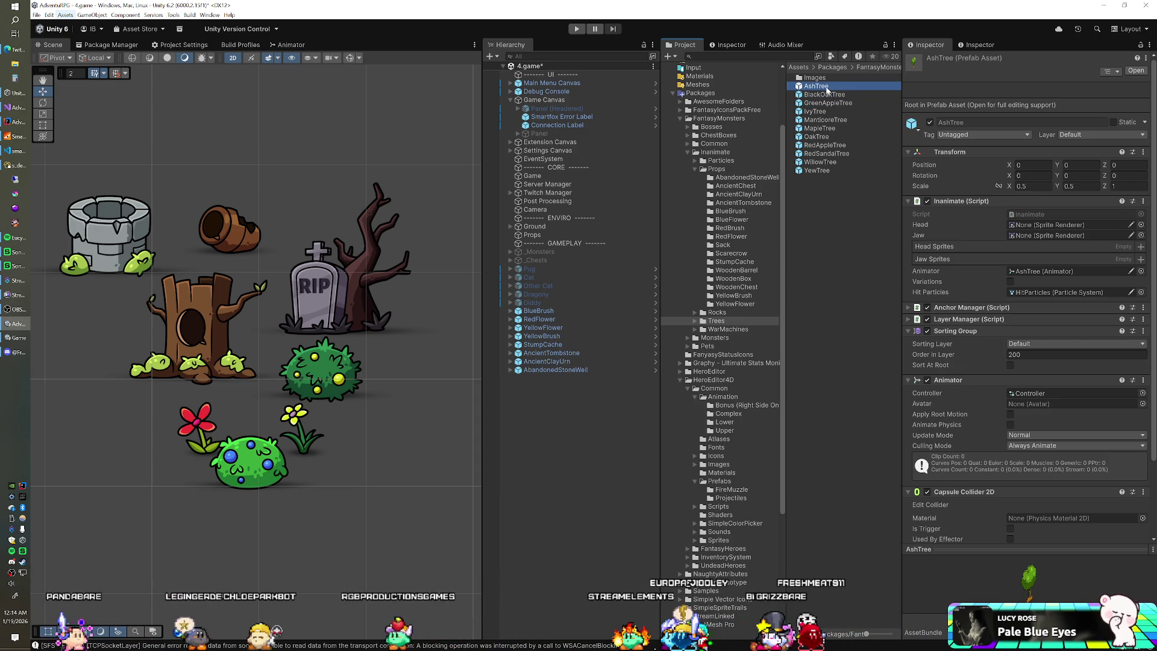
pyautogui.press('Down')
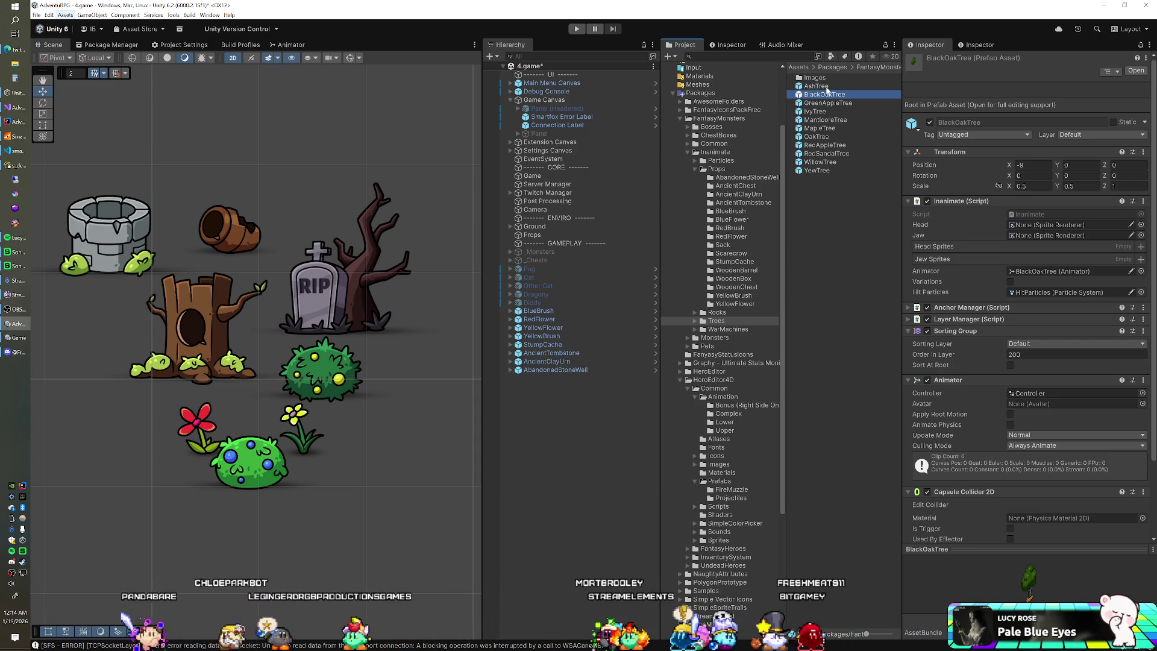
pyautogui.press('Down')
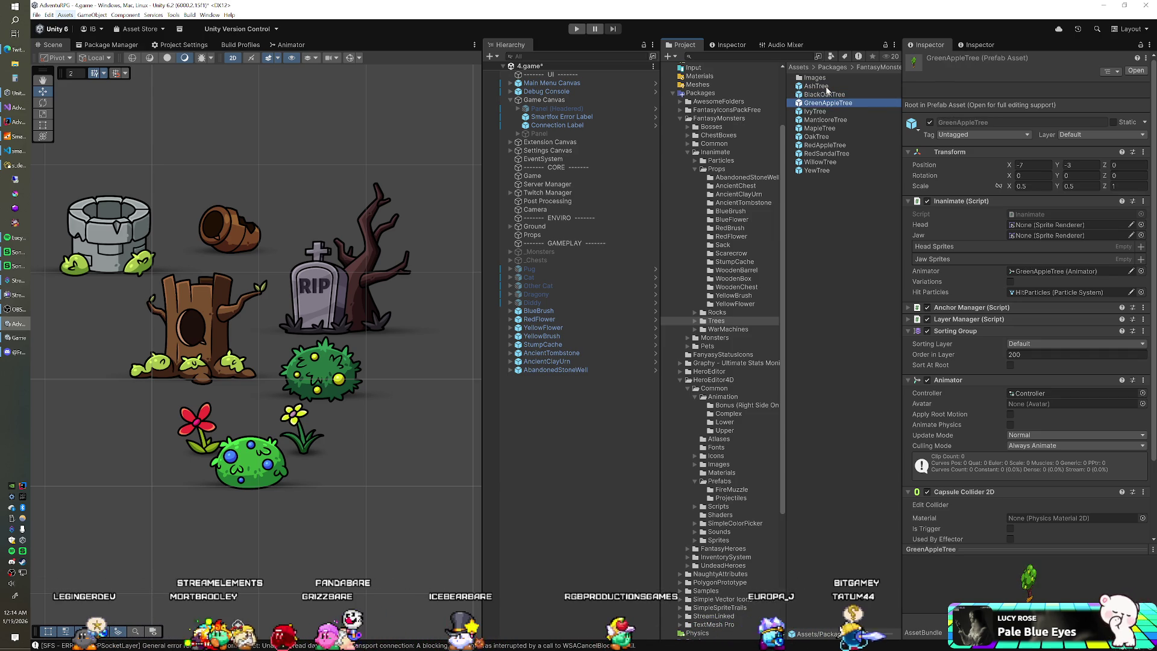
pyautogui.press('Down')
pyautogui.press('Down')
pyautogui.press('Down')
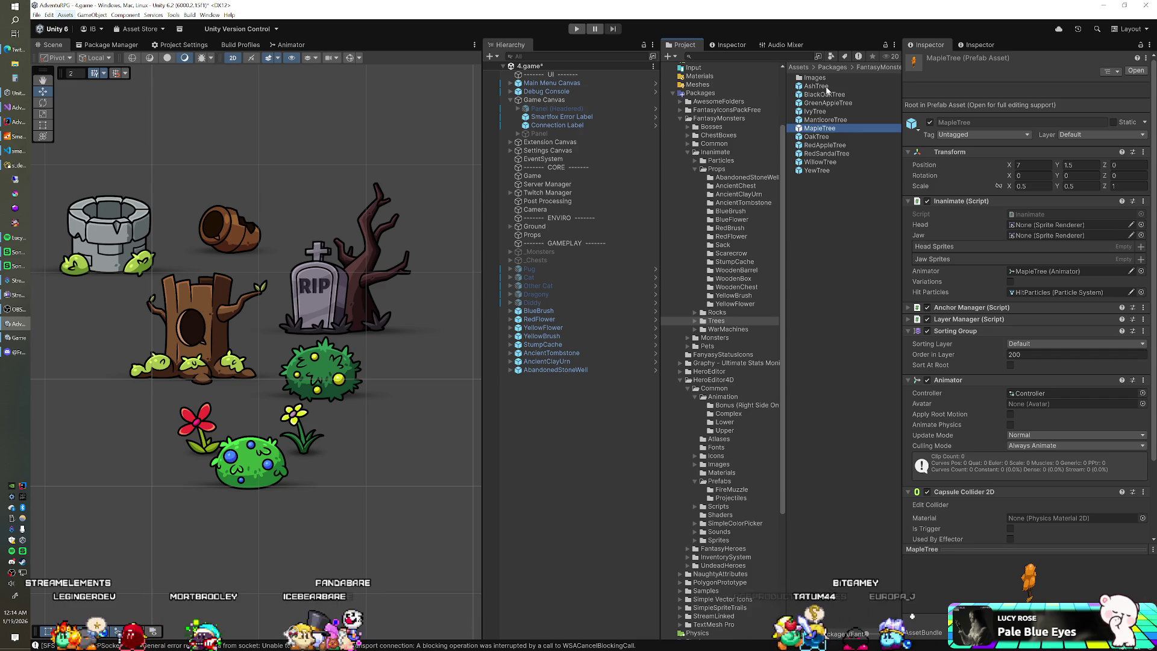
pyautogui.press('Down')
pyautogui.press('Down')
pyautogui.press('Down')
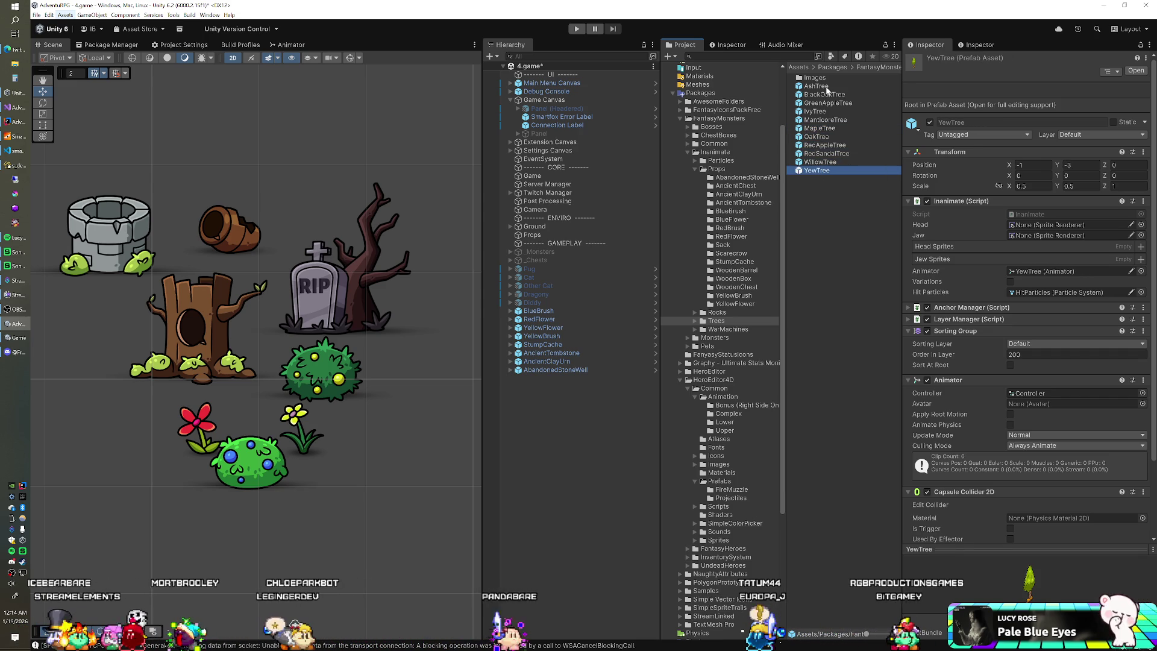
# Step: Step back up through the tree prefabs from WillowTree to IvyTree and GreenAppleTree
pyautogui.press('Up')
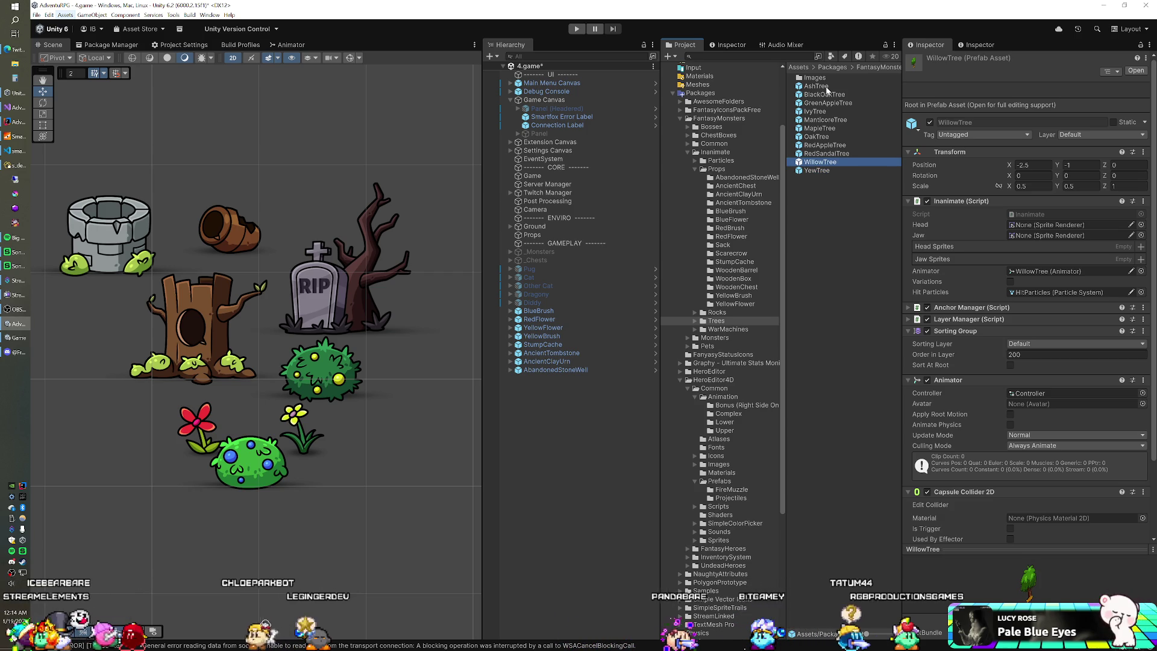
pyautogui.press('Up')
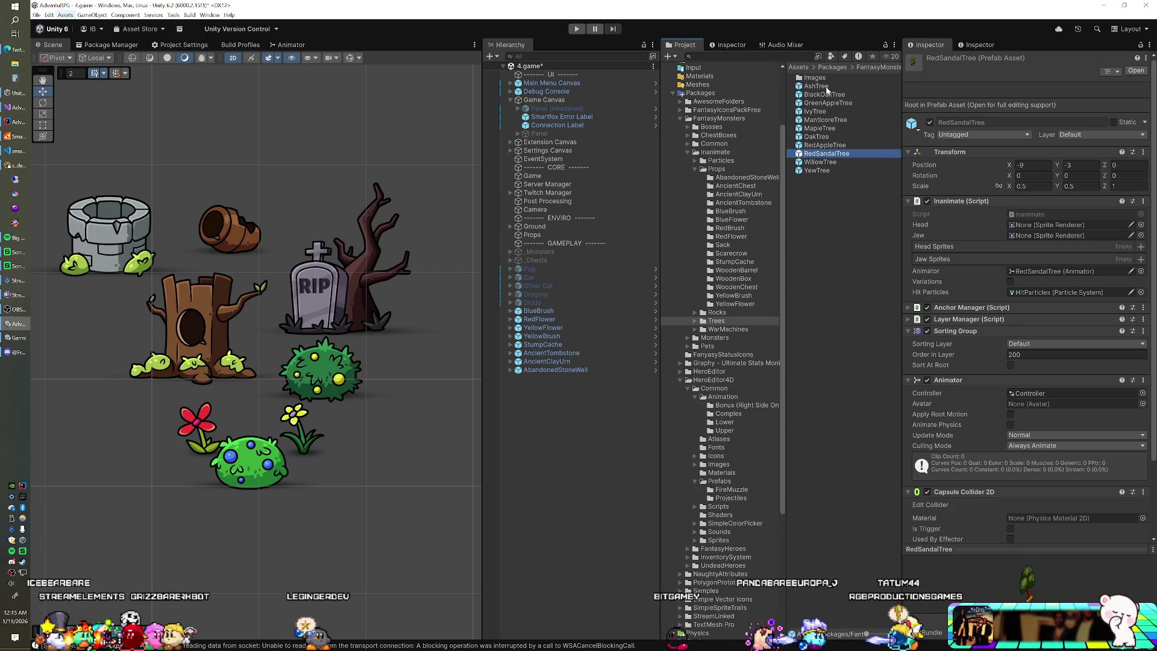
pyautogui.press('Up')
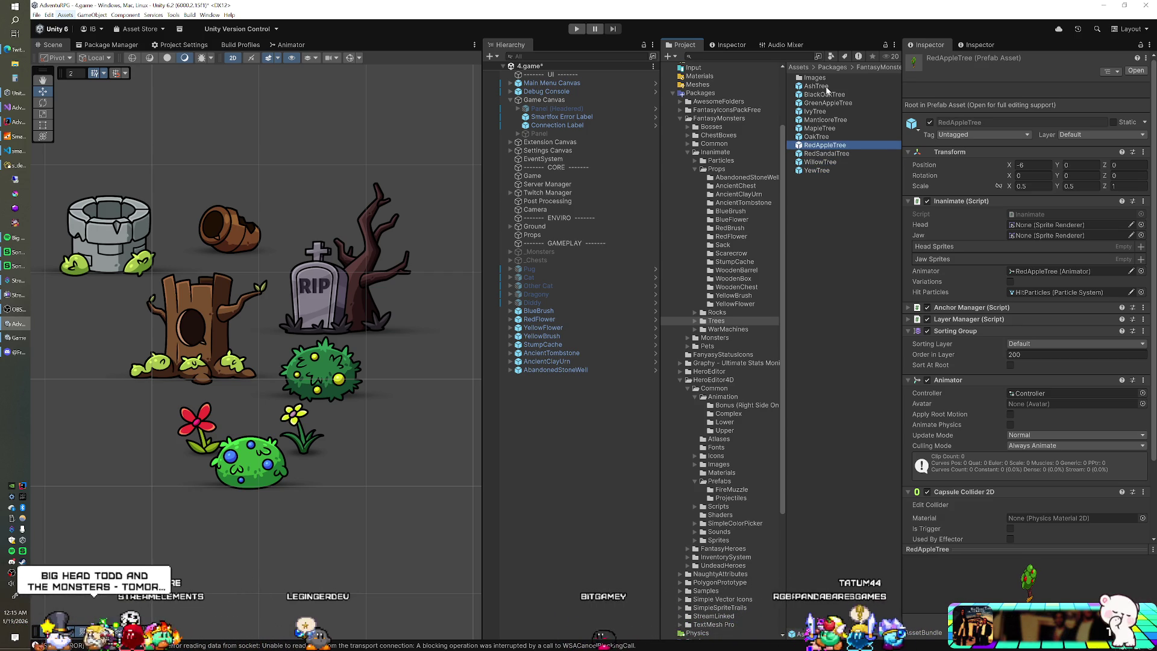
pyautogui.press('Up')
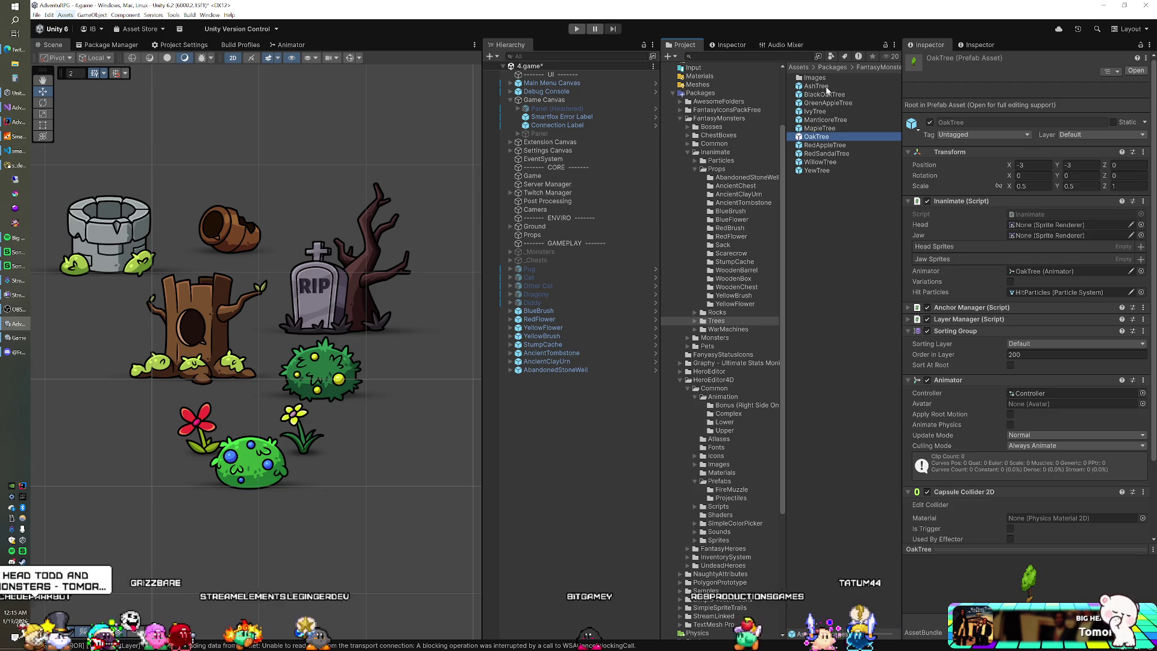
pyautogui.press('Up')
pyautogui.press('Up')
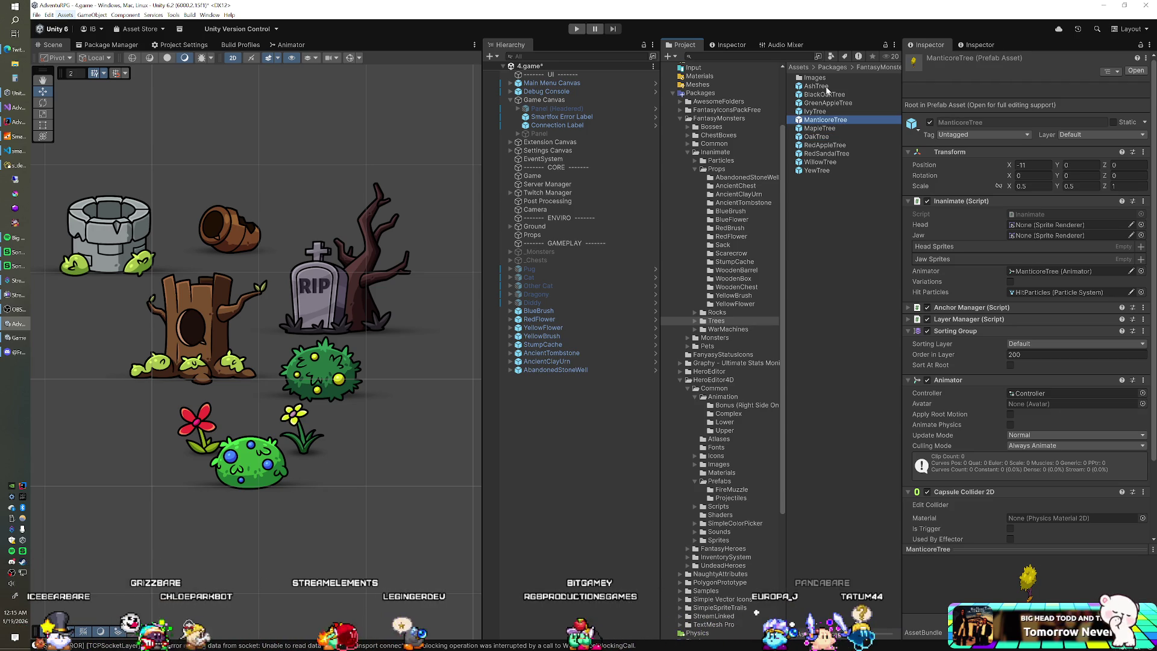
pyautogui.press('Up')
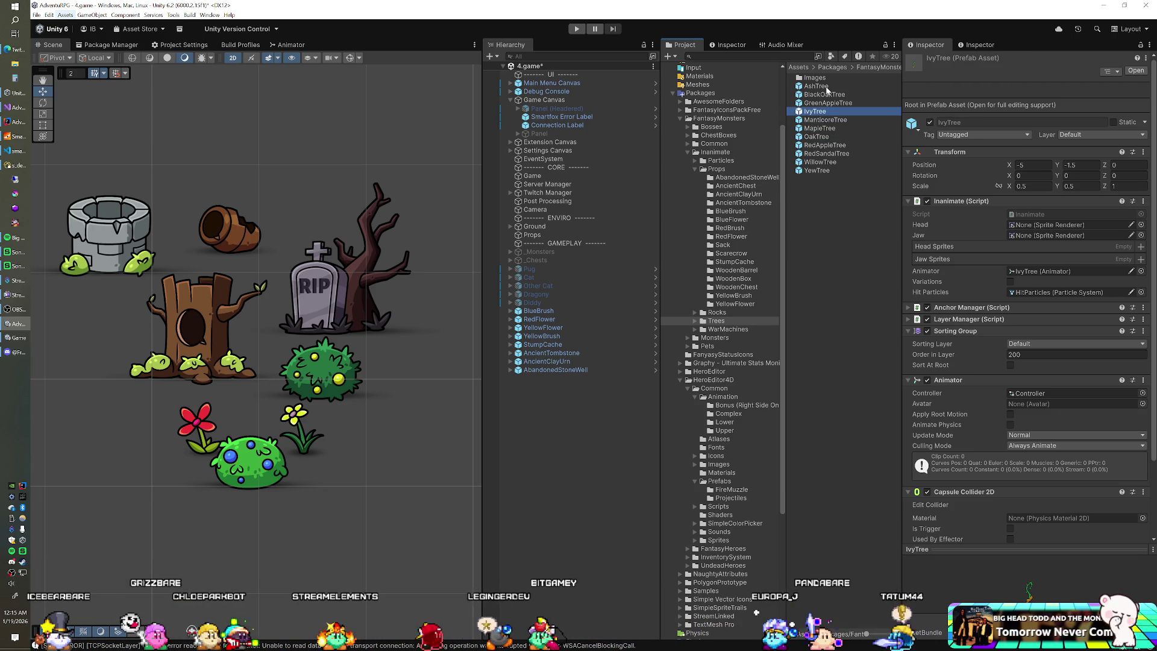
pyautogui.press('Up')
pyautogui.press('Up')
pyautogui.press('Up')
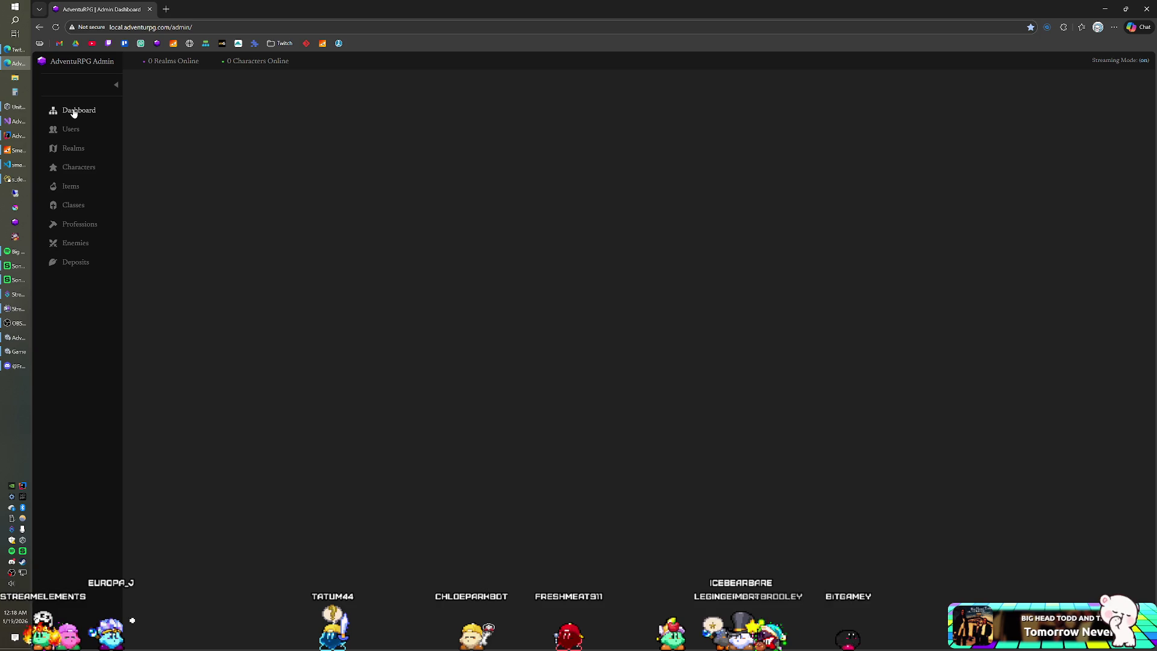
# Step: Open the All Items list of 982 entries from the Items sidebar entry
pyautogui.click(68, 188)
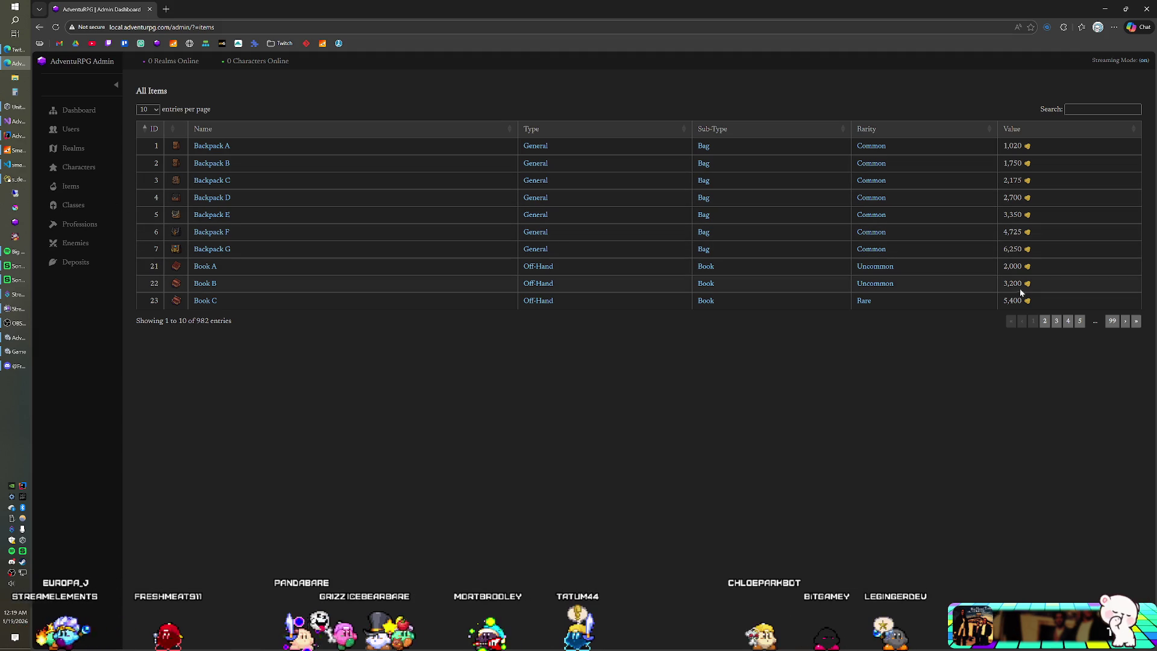
# Step: Page forward through All Items from entries 11–20 up to entries 211–220
pyautogui.click(1125, 321)
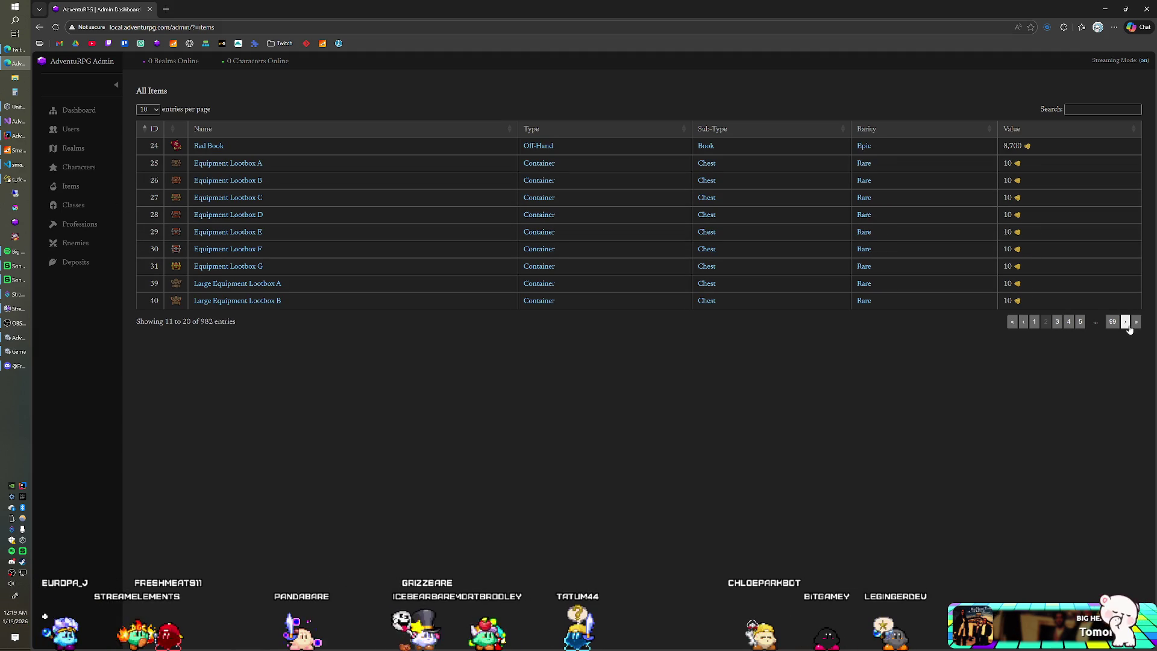
pyautogui.click(1129, 326)
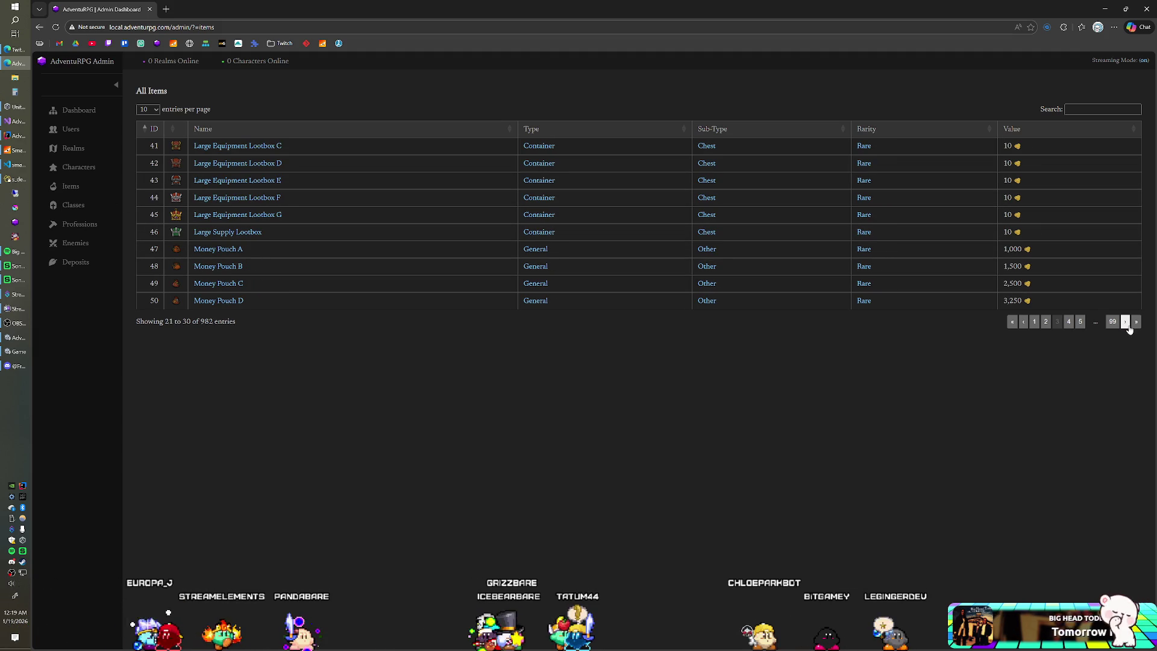
pyautogui.click(1128, 326)
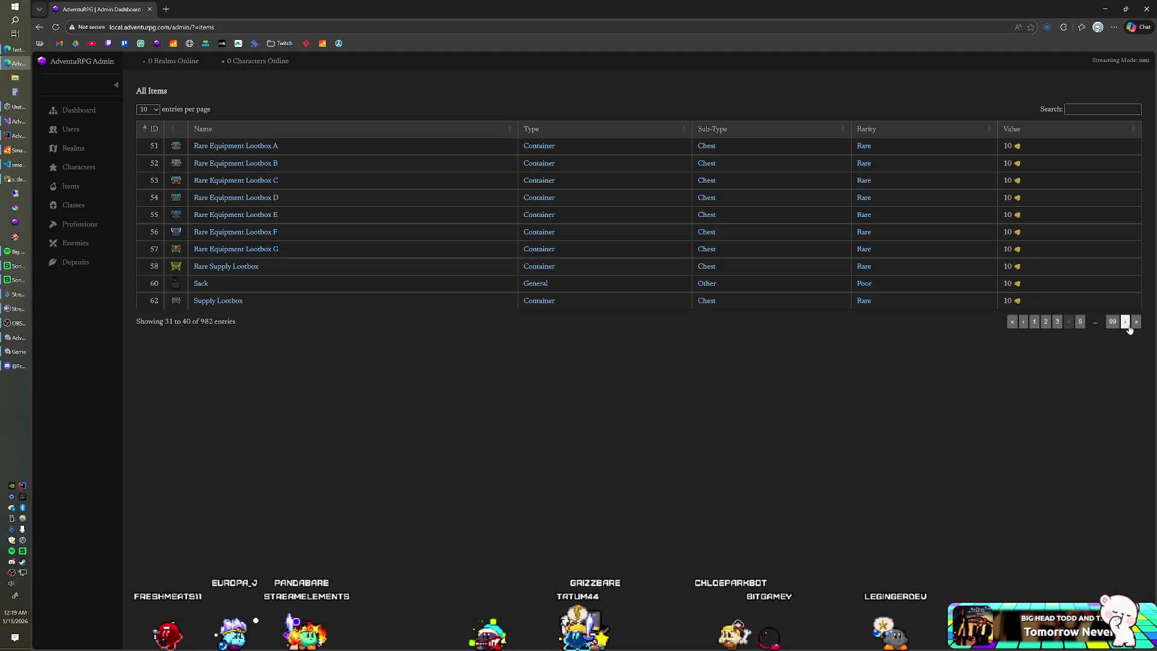
pyautogui.click(1128, 326)
pyautogui.click(1128, 326)
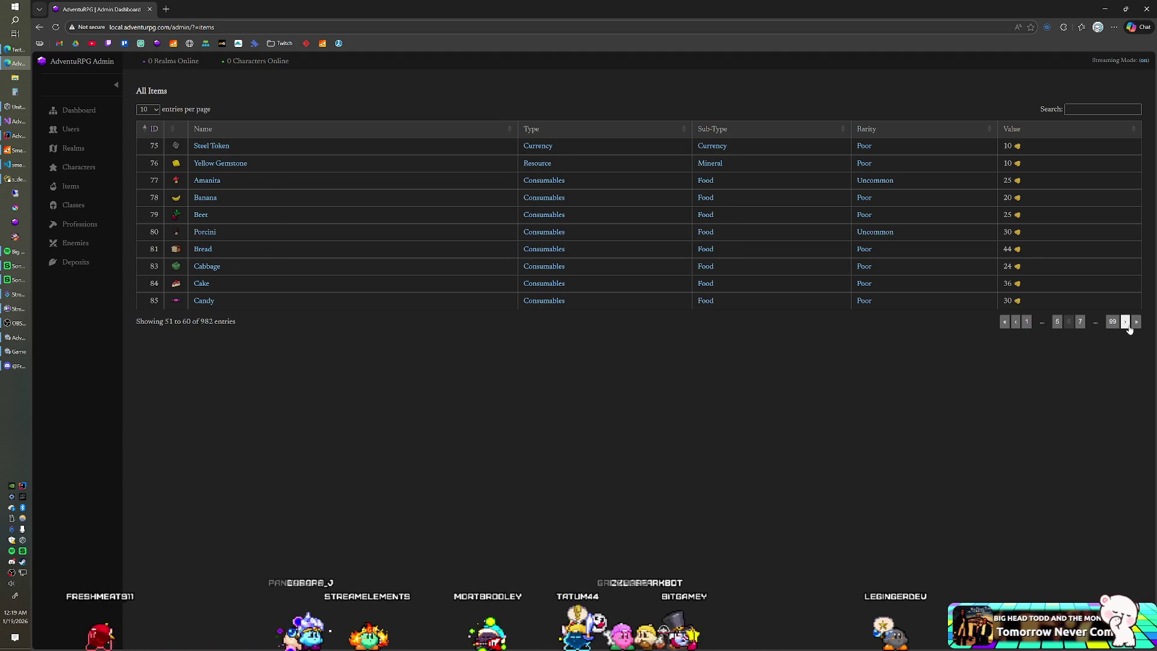
pyautogui.click(1128, 326)
pyautogui.click(1128, 326)
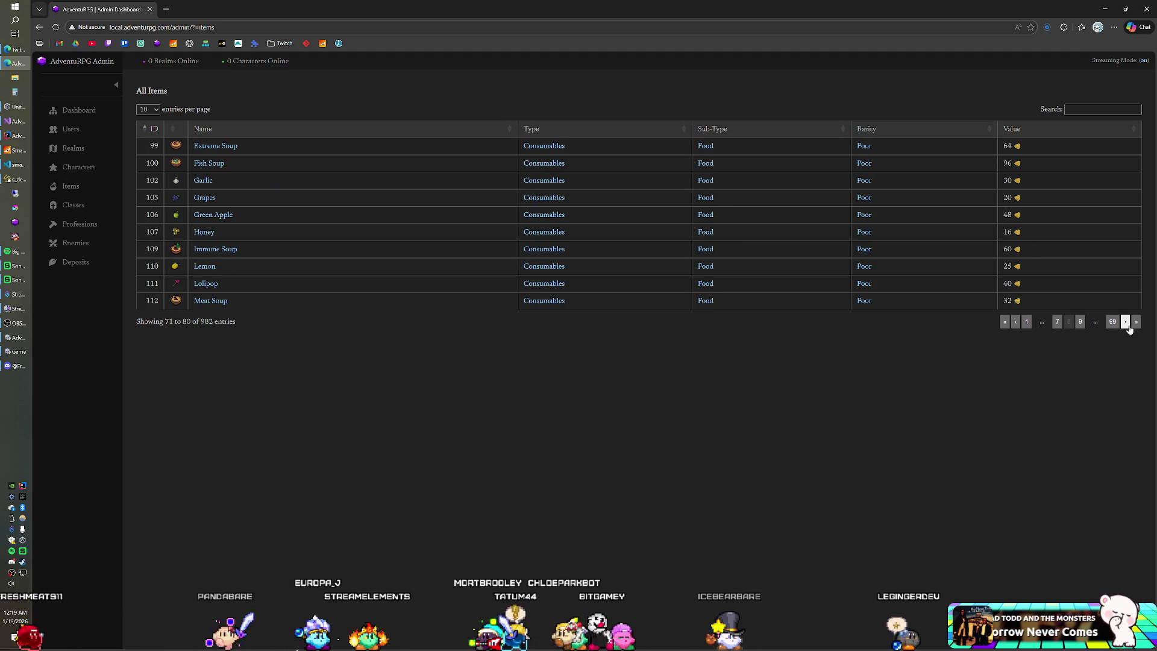
pyautogui.click(1128, 326)
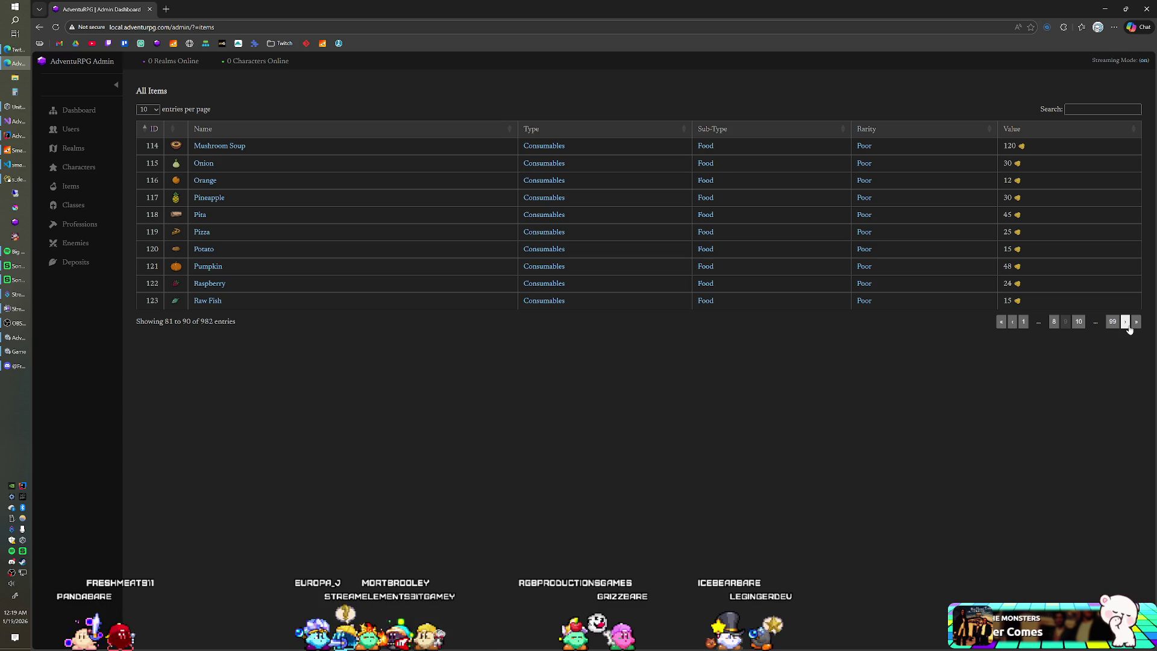
pyautogui.click(1128, 326)
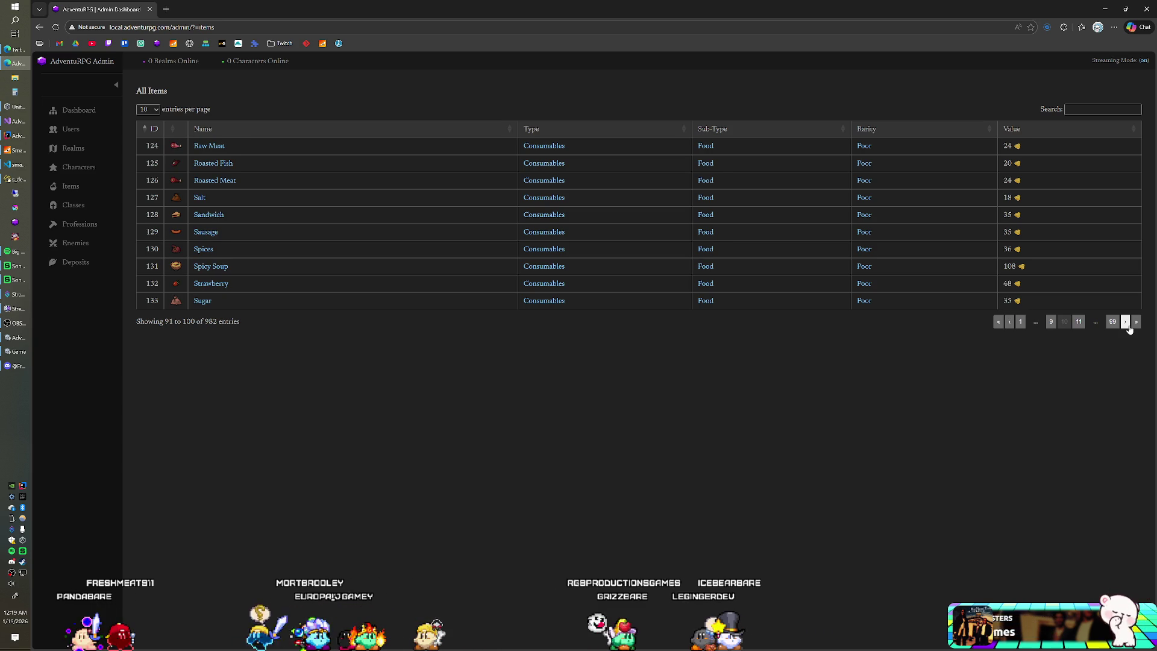
pyautogui.click(1128, 326)
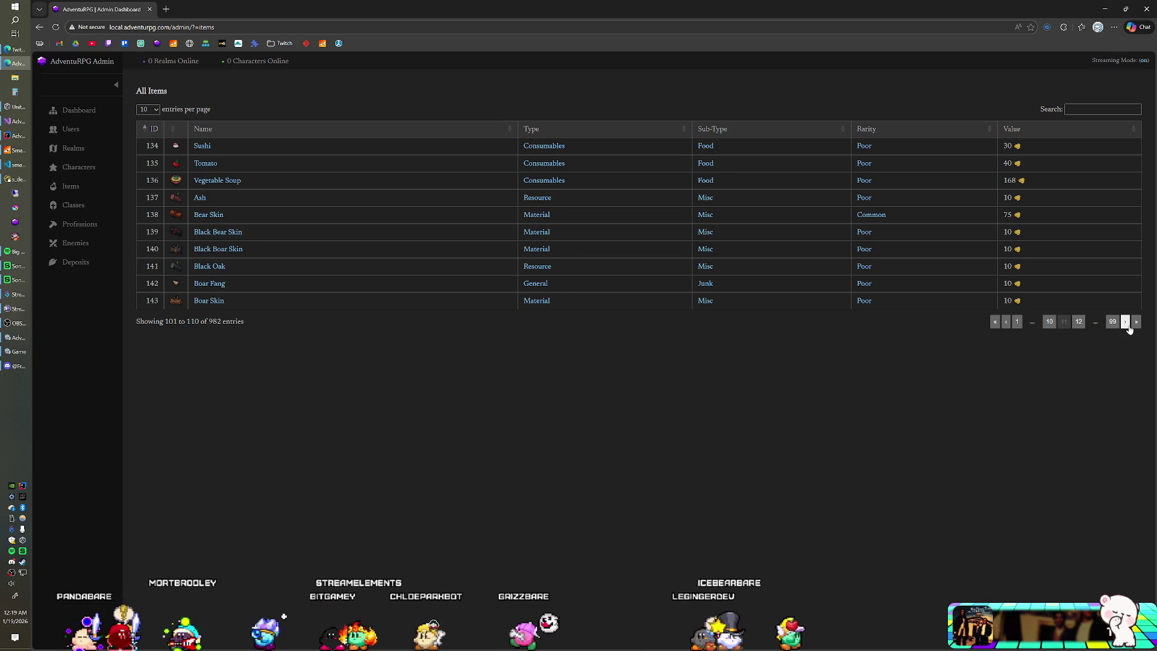
pyautogui.click(1125, 323)
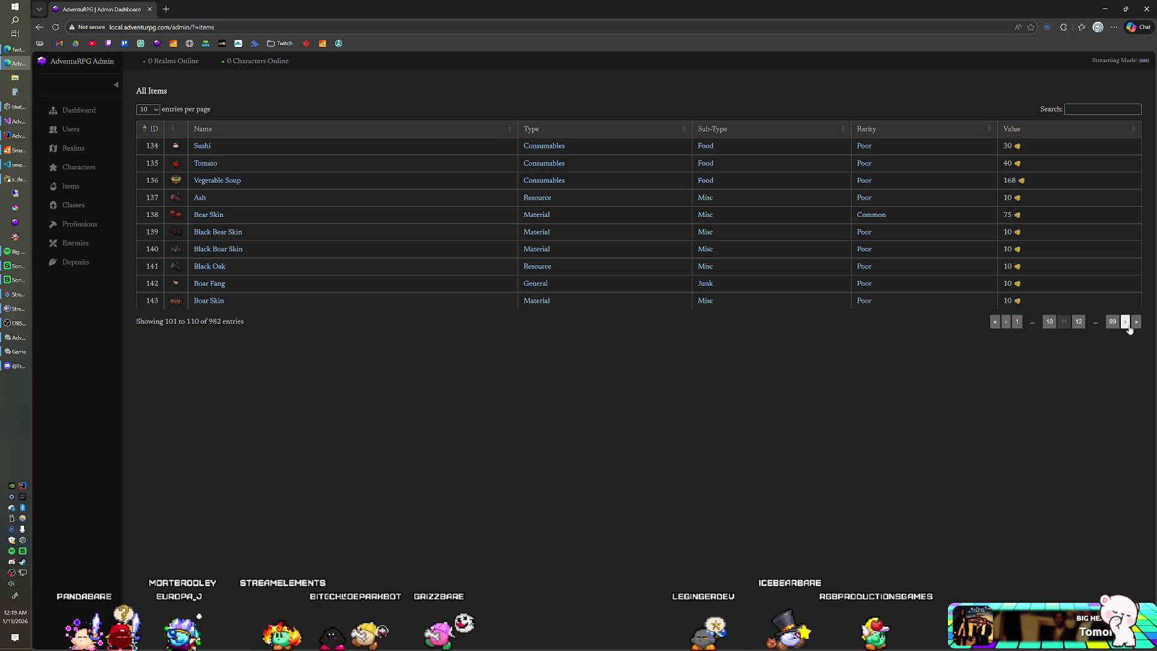
pyautogui.click(1125, 322)
pyautogui.click(1125, 323)
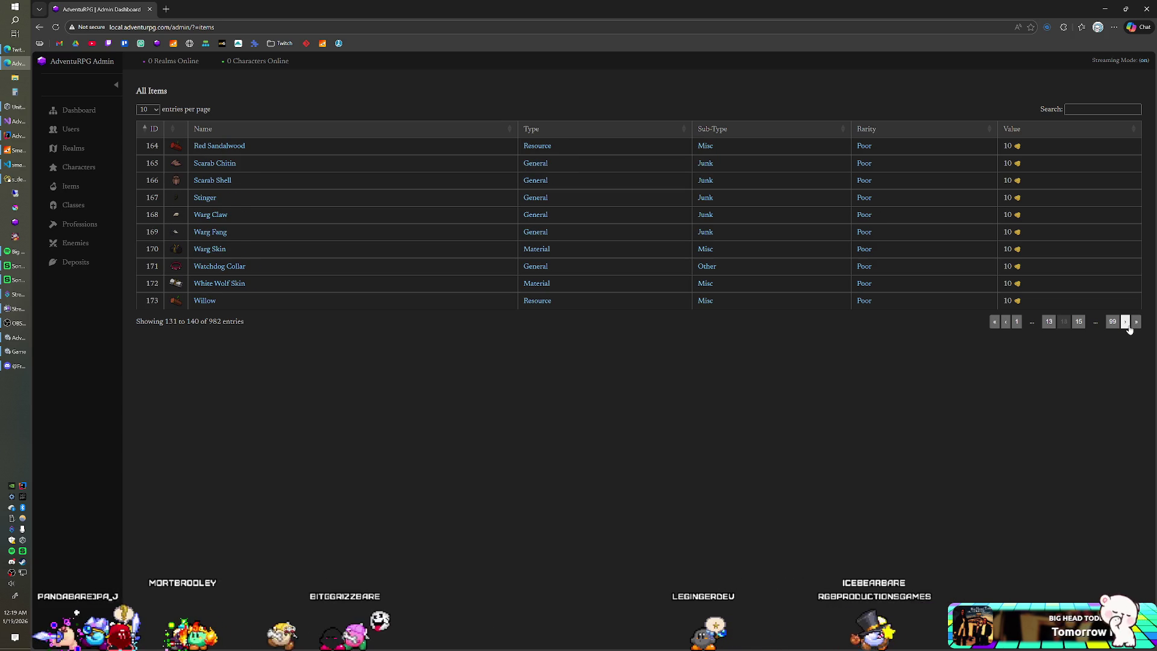
pyautogui.click(1126, 322)
pyautogui.click(1125, 322)
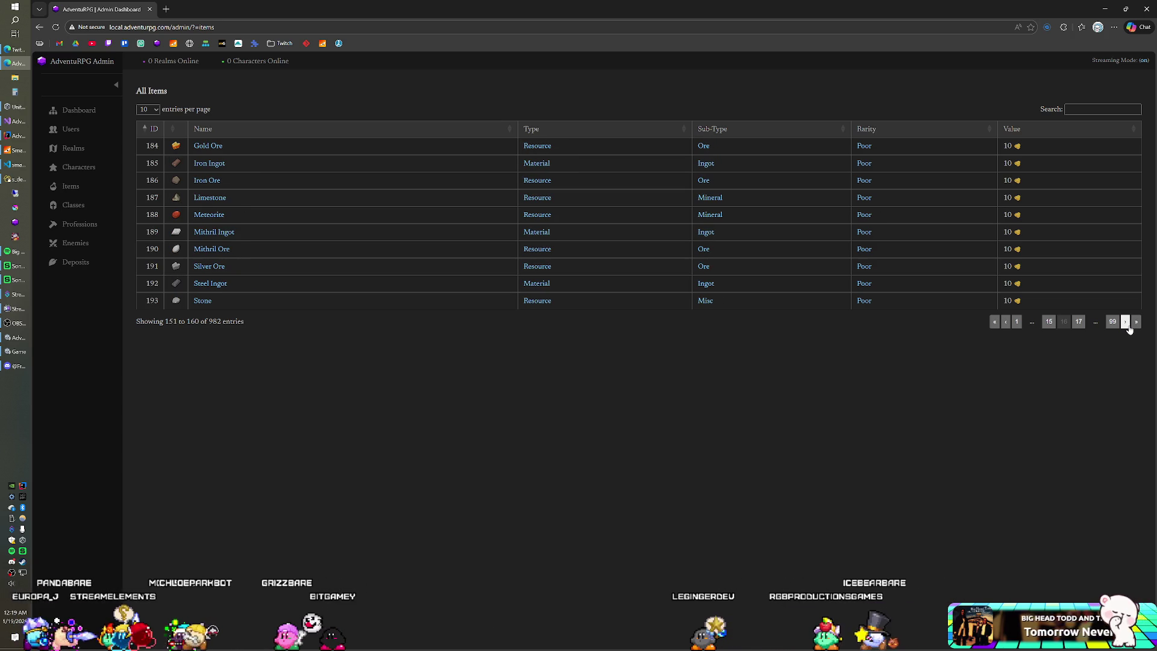
pyautogui.click(1126, 322)
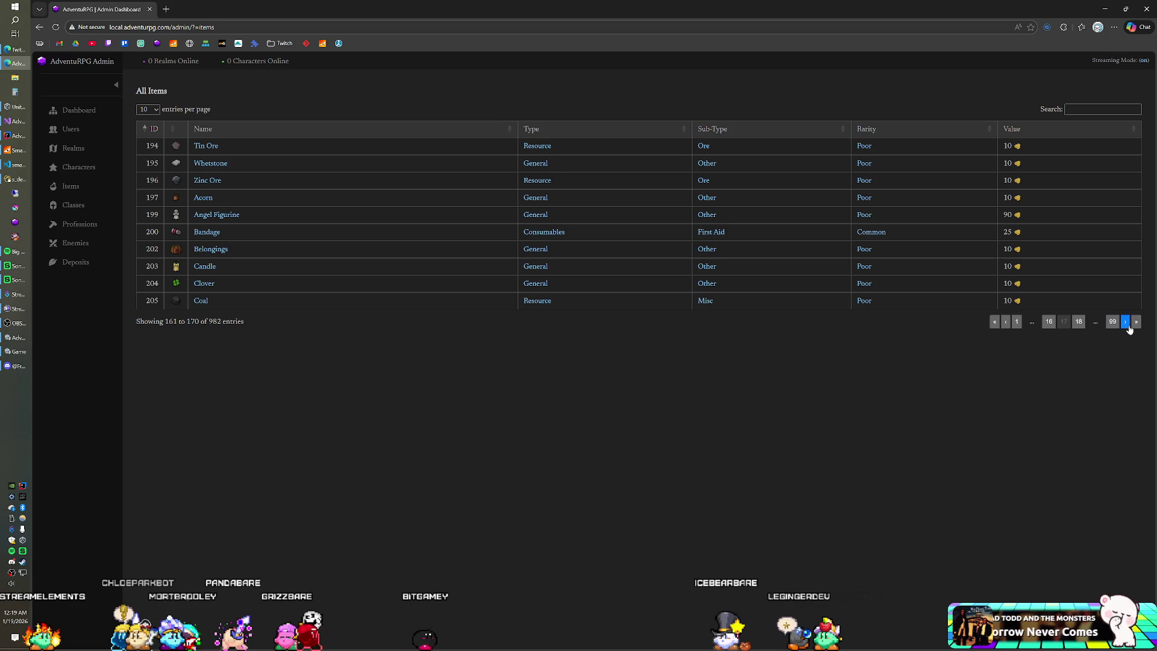
pyautogui.click(1125, 322)
pyautogui.click(1125, 323)
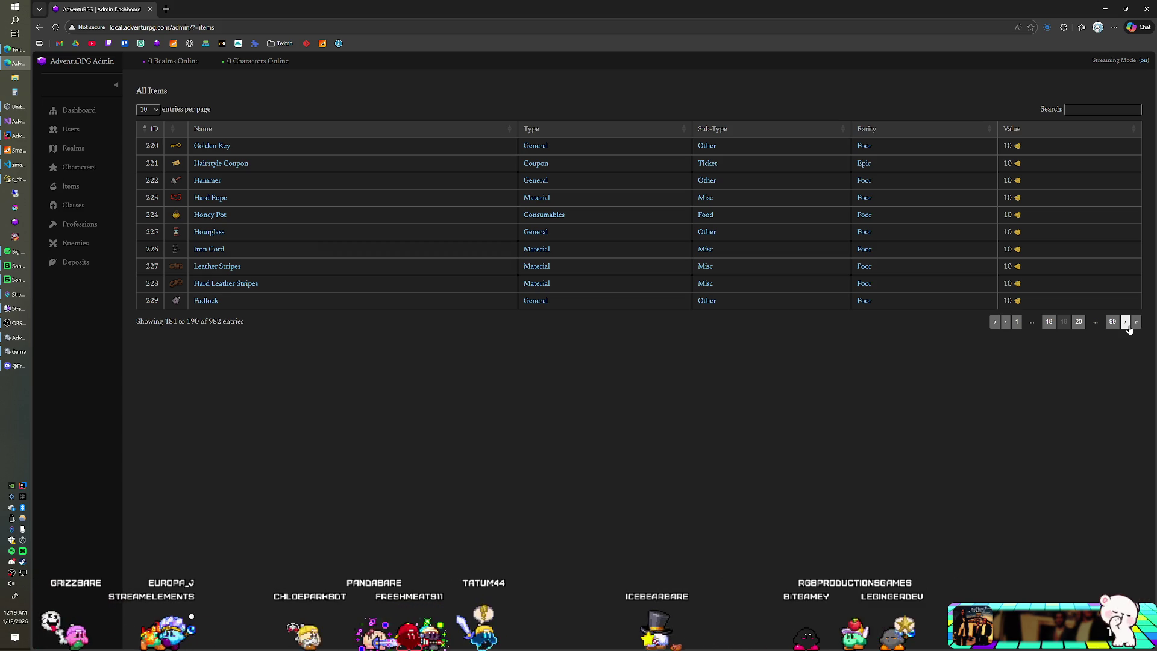
pyautogui.click(1125, 323)
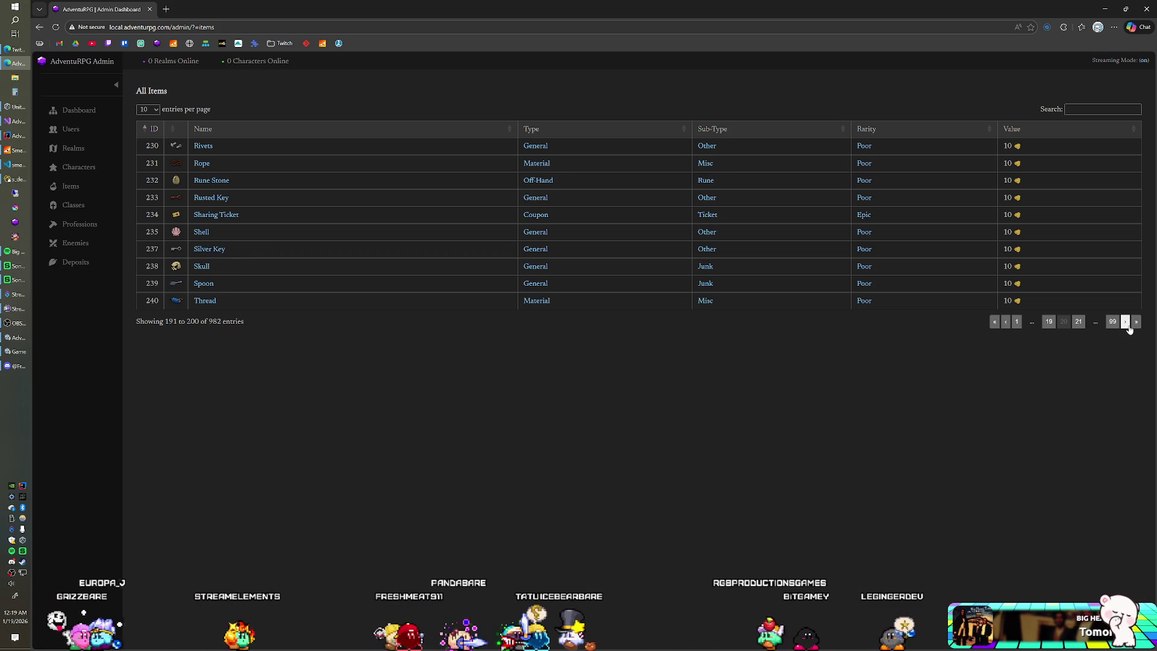
pyautogui.click(1126, 323)
pyautogui.click(1125, 322)
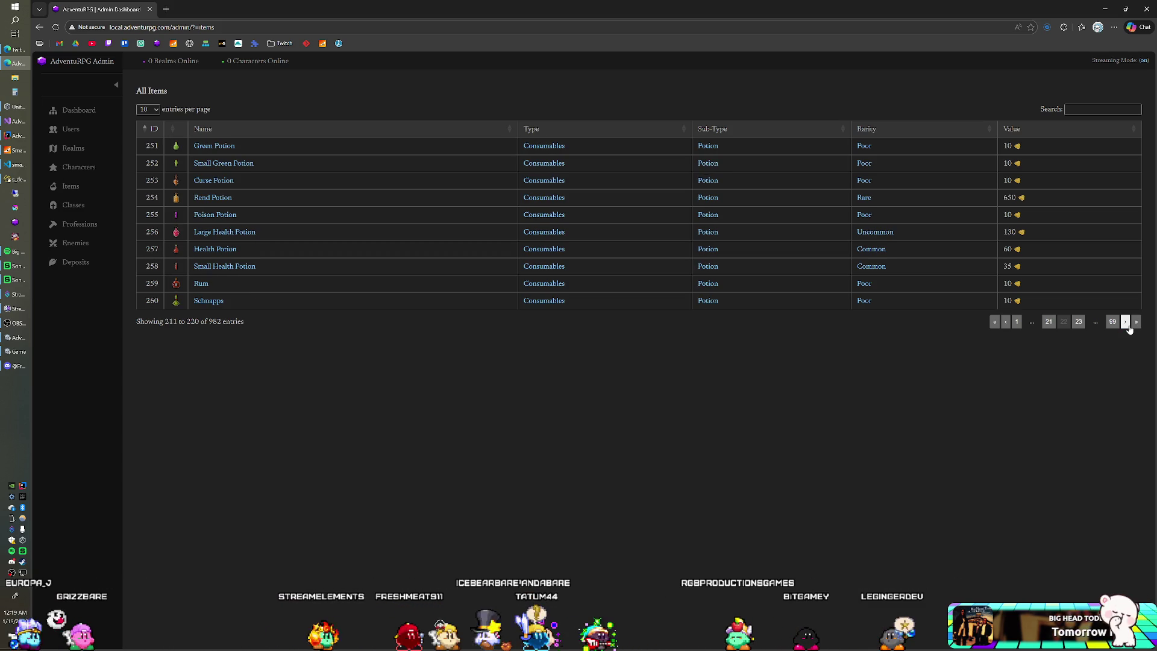
# Step: Page ahead to entries 311–320, then jump back to the first page of items
pyautogui.click(1126, 322)
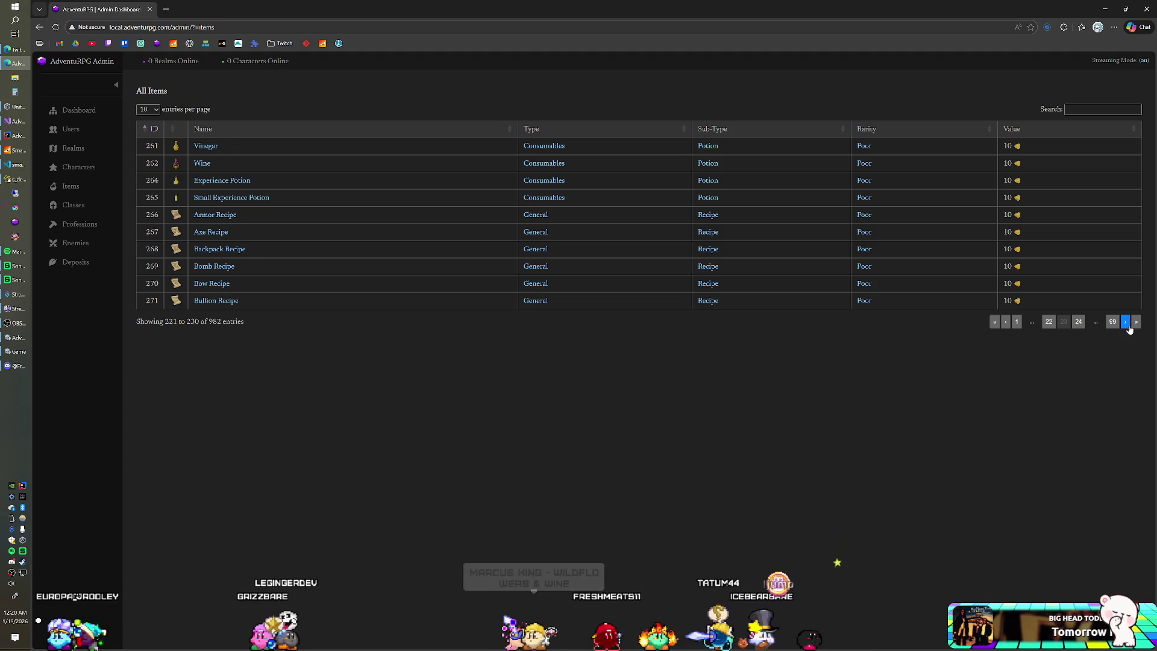
pyautogui.click(1125, 322)
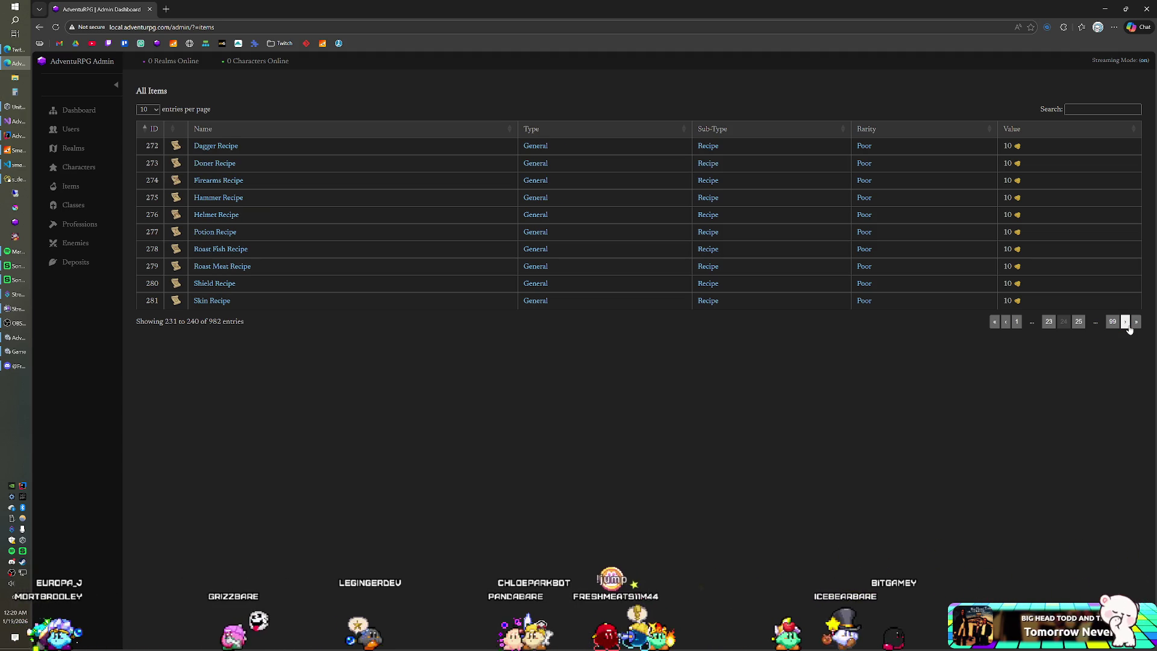
pyautogui.click(1125, 321)
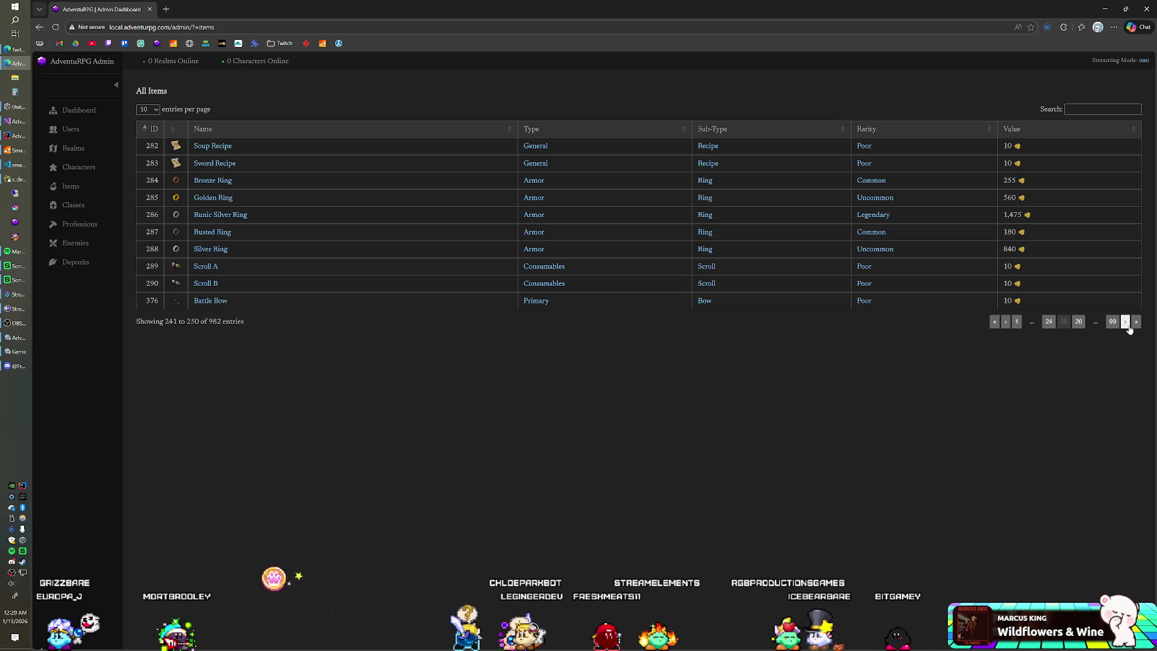
pyautogui.click(1126, 322)
pyautogui.click(1125, 321)
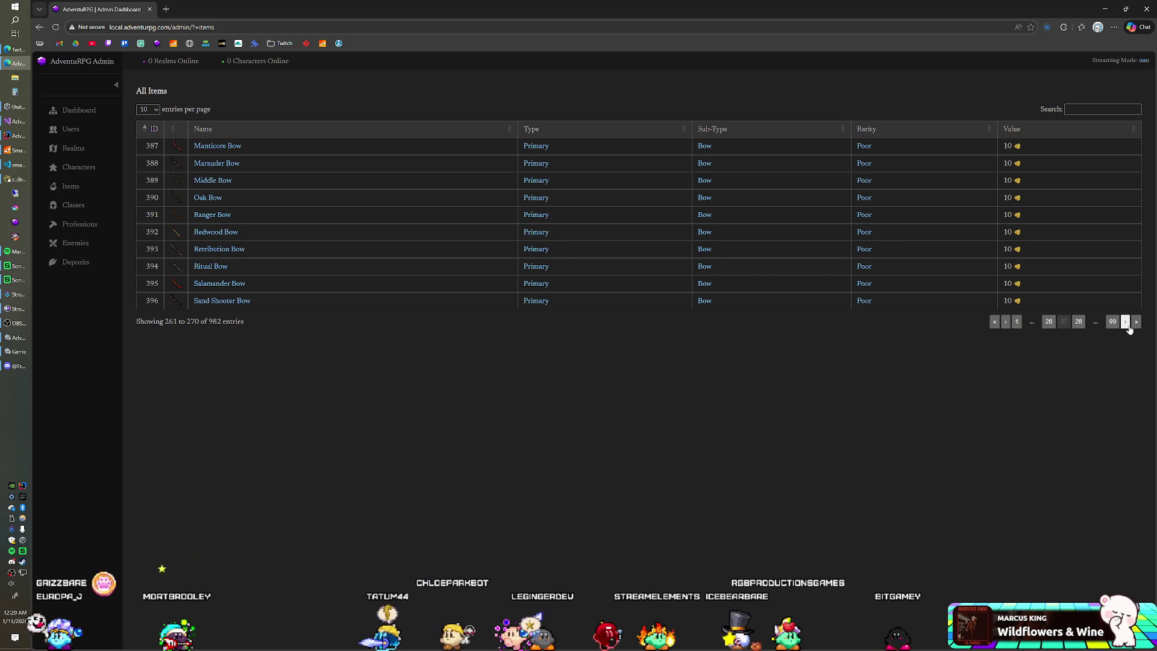
pyautogui.click(1126, 322)
pyautogui.click(1125, 322)
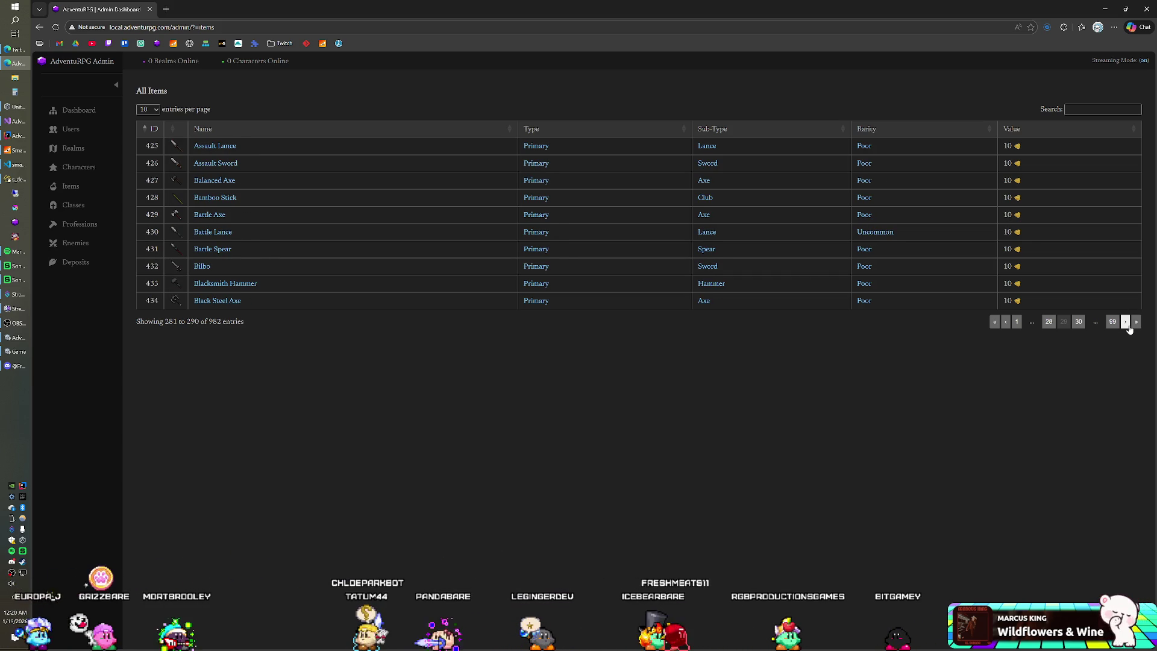
pyautogui.click(1126, 323)
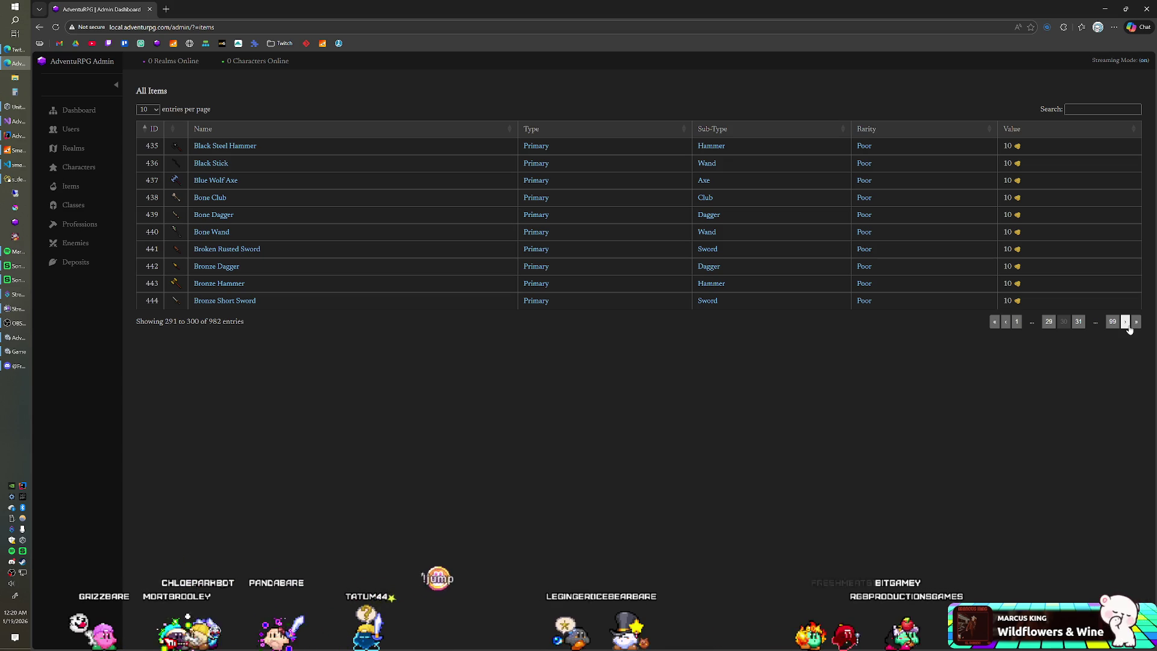
pyautogui.click(1126, 322)
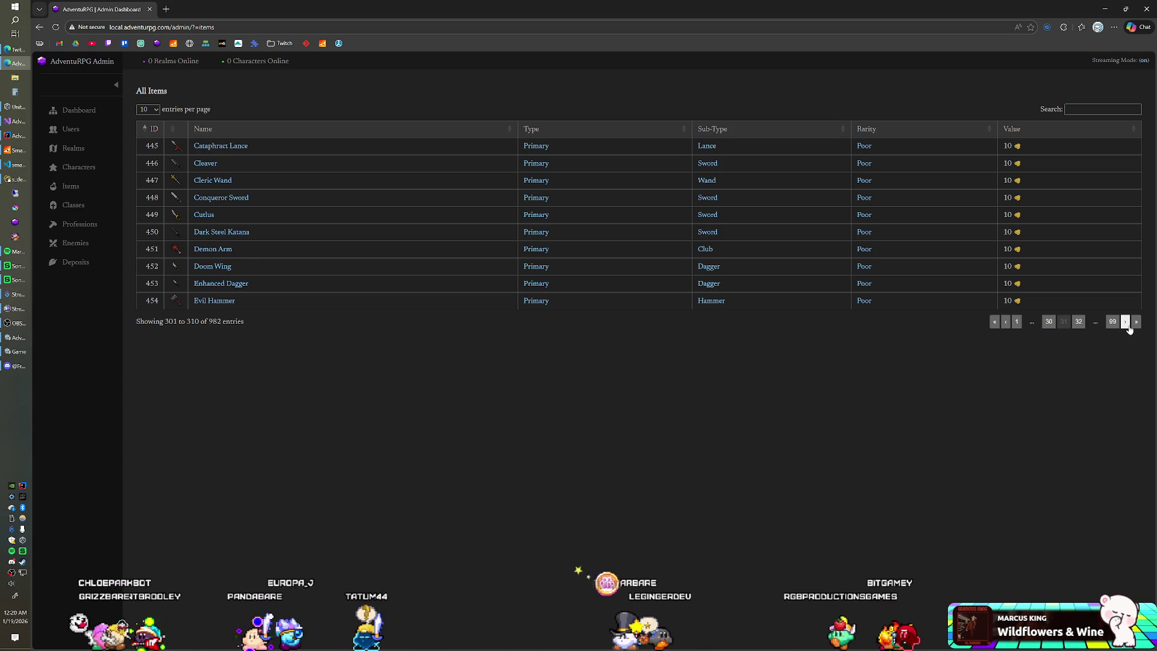
pyautogui.click(1126, 323)
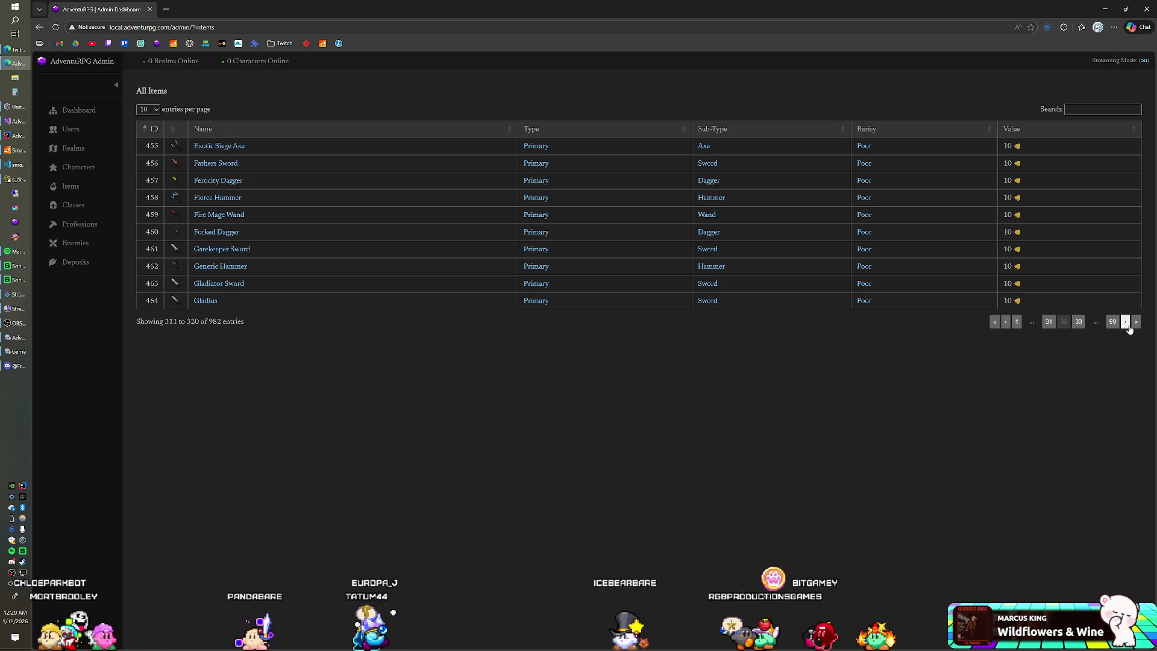
pyautogui.click(993, 321)
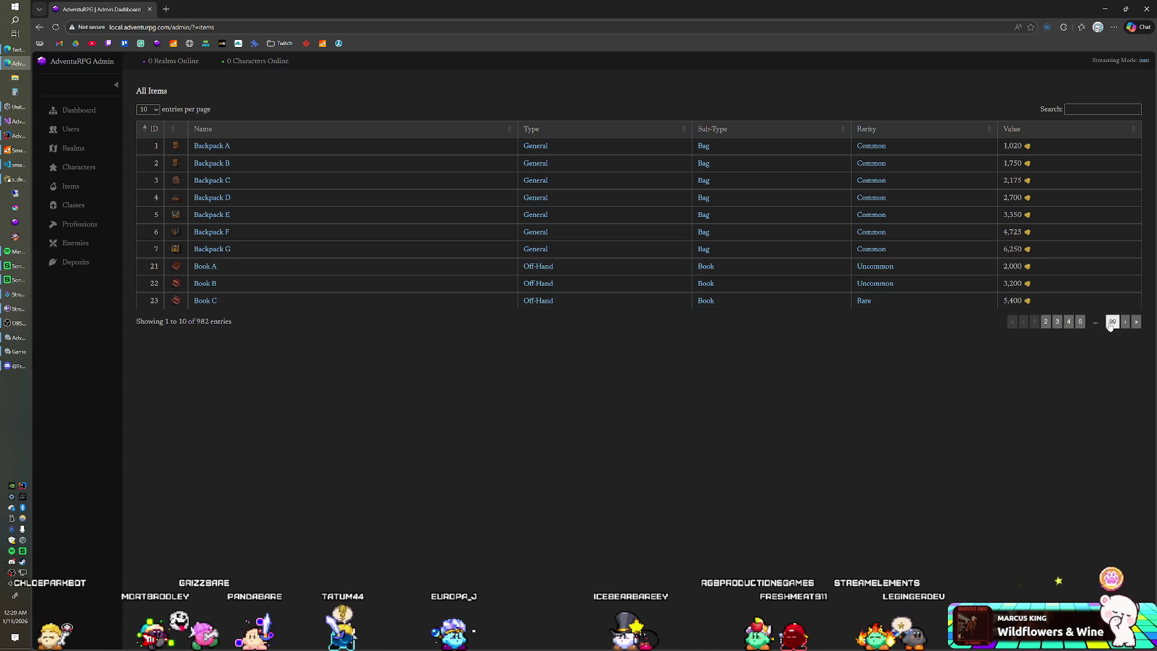
# Step: Advance All Items page by page to page 98, showing Festive Bow and earrings Type1–Type9
pyautogui.click(1082, 323)
pyautogui.click(1082, 324)
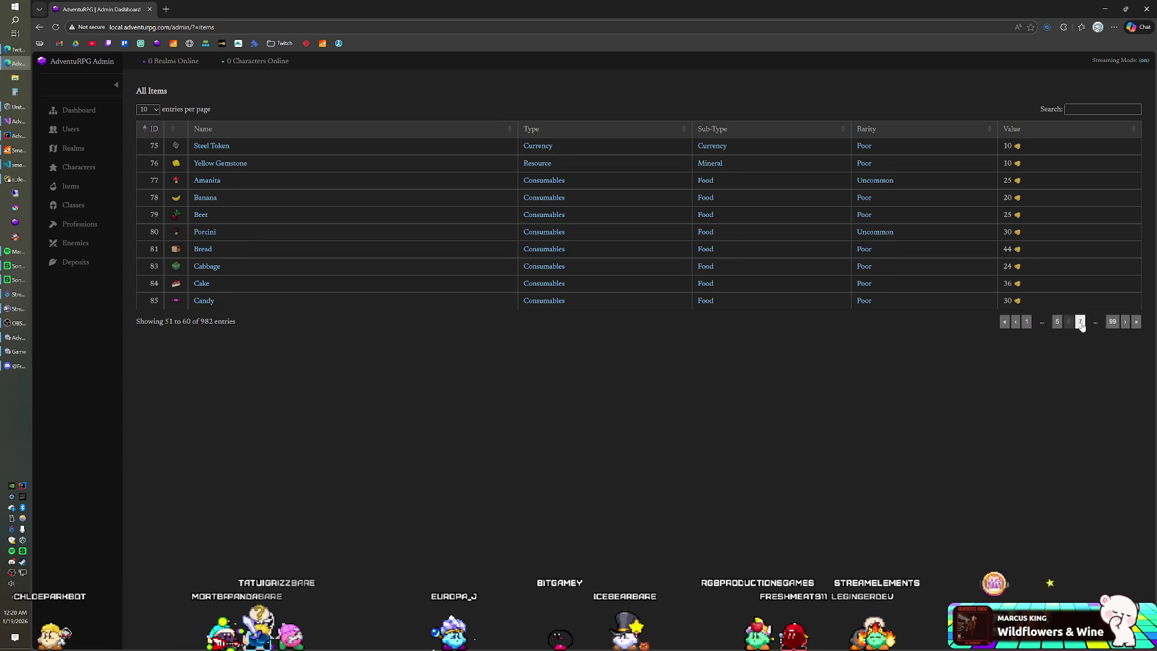
pyautogui.click(1081, 324)
pyautogui.click(1081, 324)
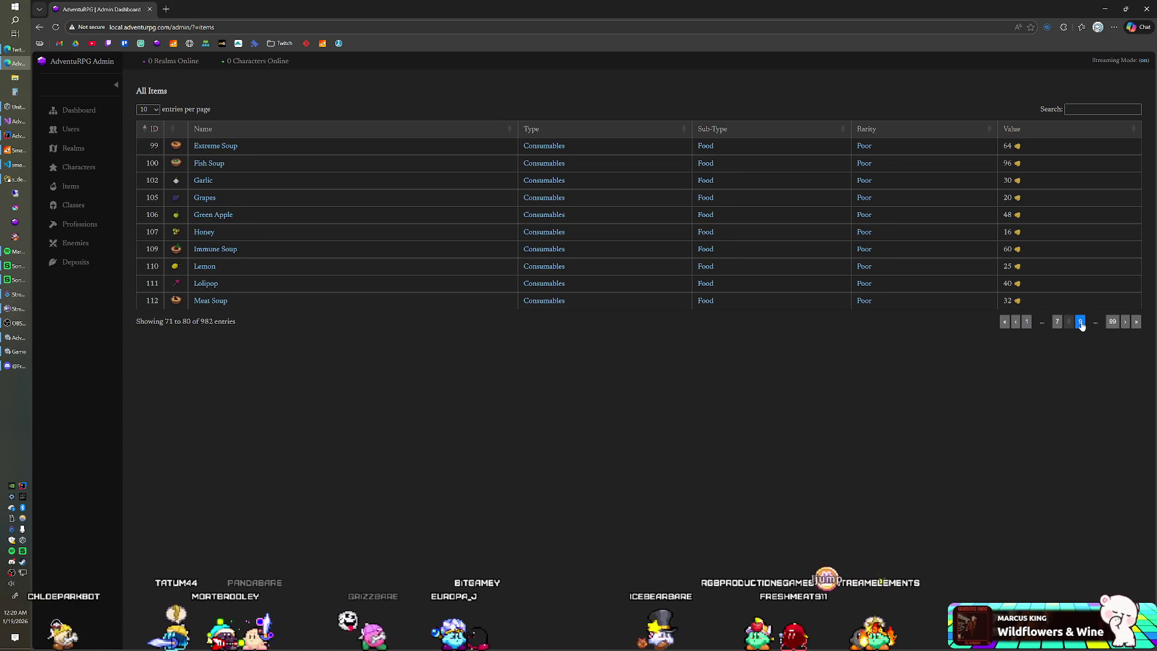
pyautogui.click(1081, 323)
pyautogui.click(1081, 324)
pyautogui.click(1081, 324)
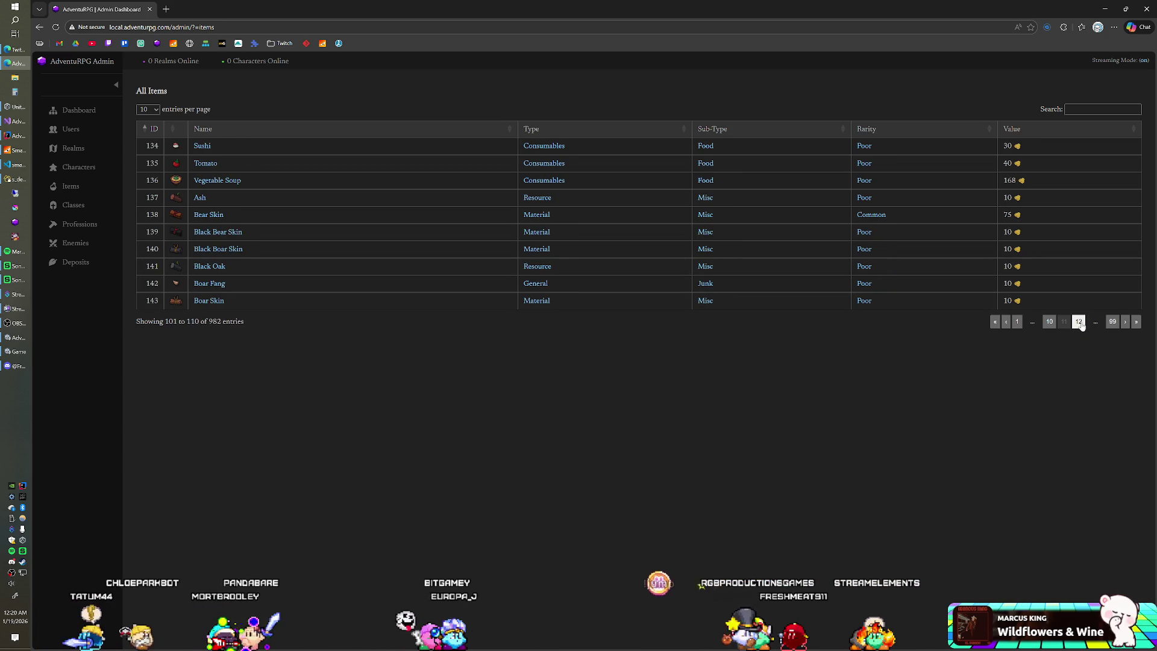
pyautogui.click(1082, 323)
pyautogui.click(1081, 323)
pyautogui.click(1081, 323)
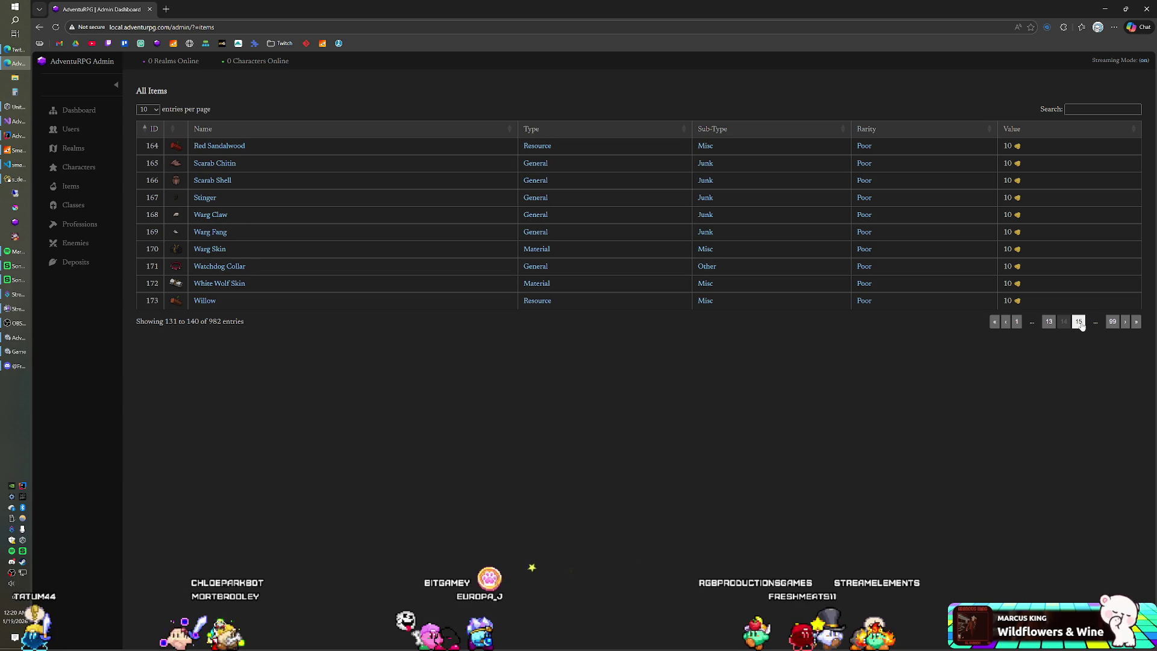
pyautogui.click(1081, 323)
pyautogui.click(1081, 323)
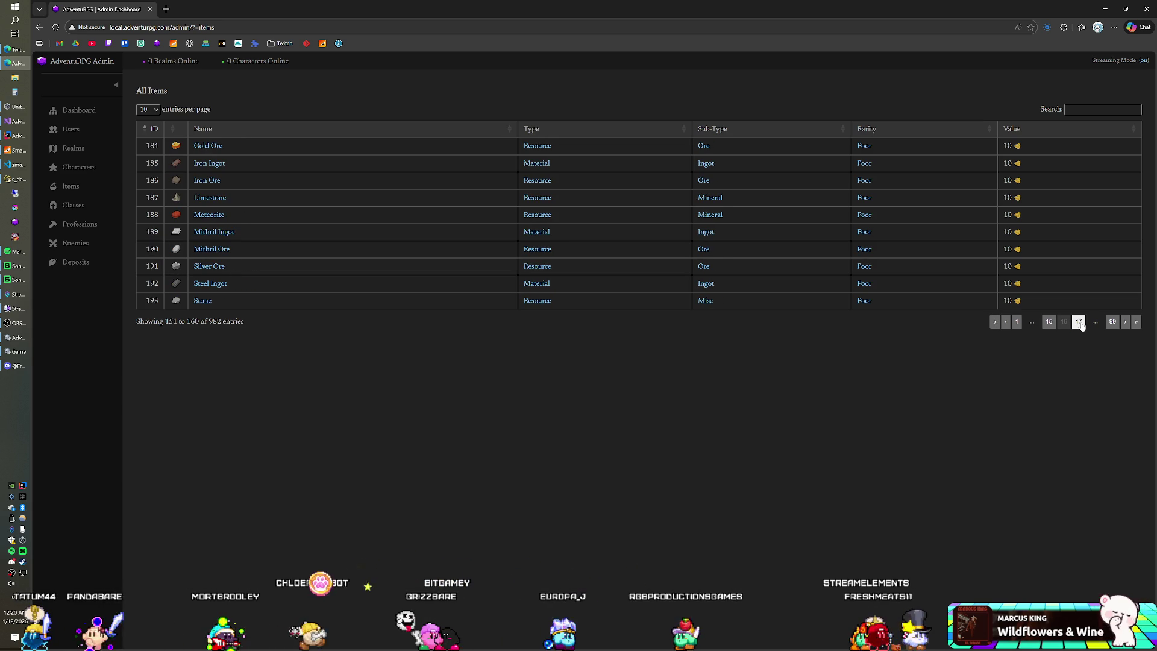
pyautogui.click(1081, 324)
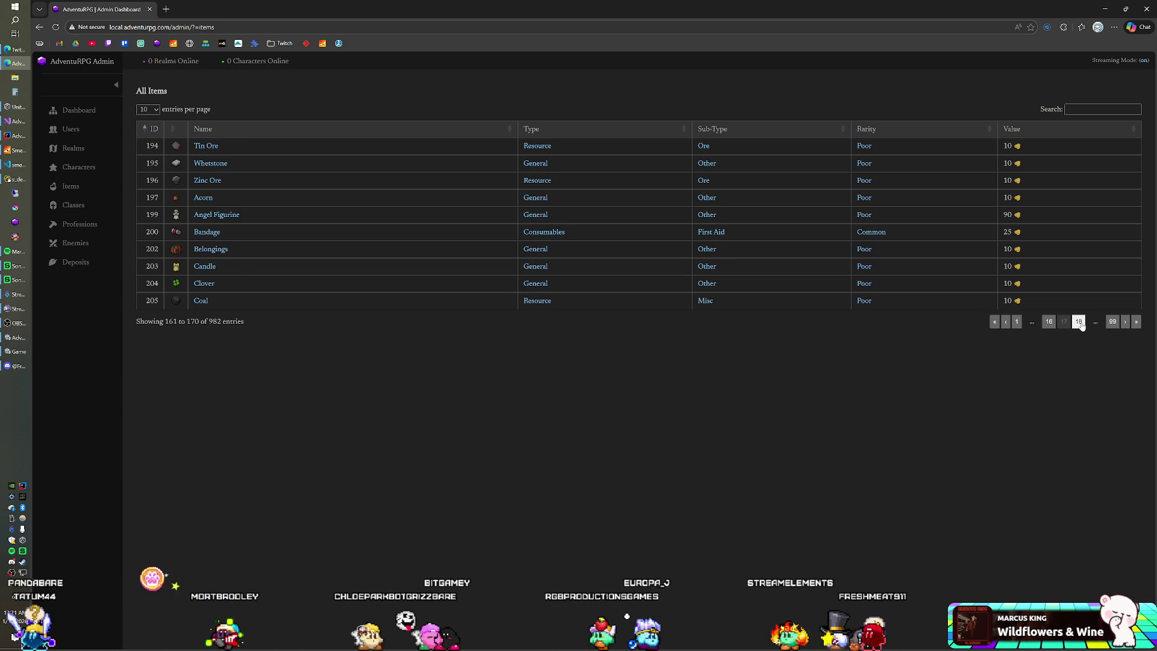
pyautogui.click(1081, 323)
pyautogui.click(1081, 324)
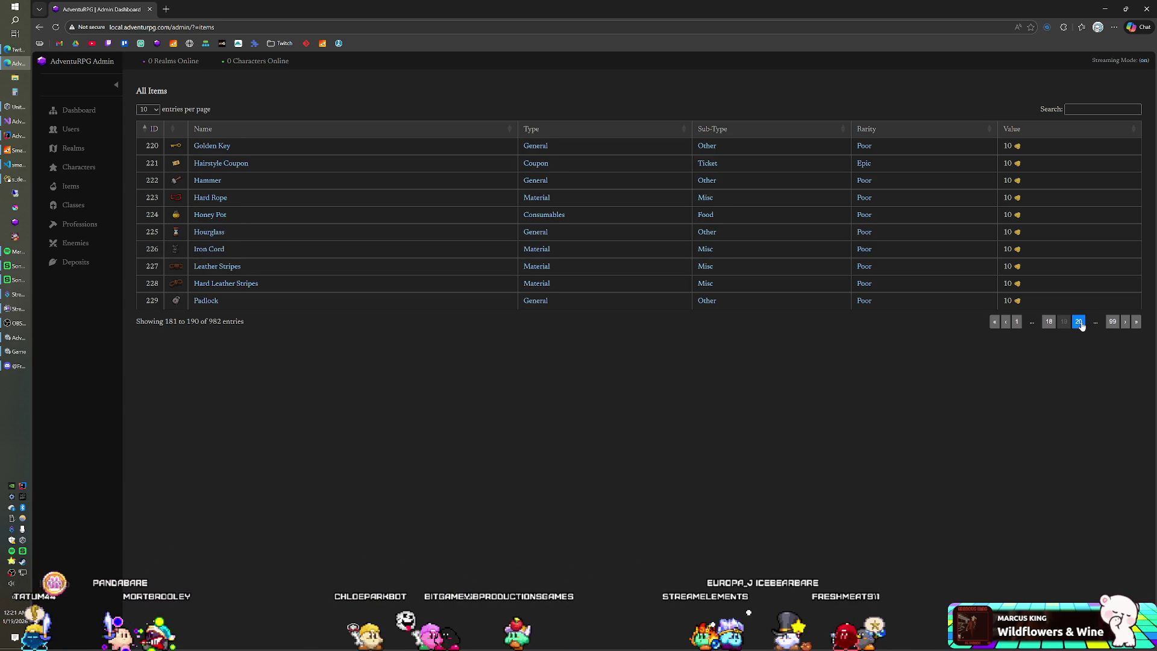
pyautogui.click(1081, 323)
pyautogui.click(1082, 324)
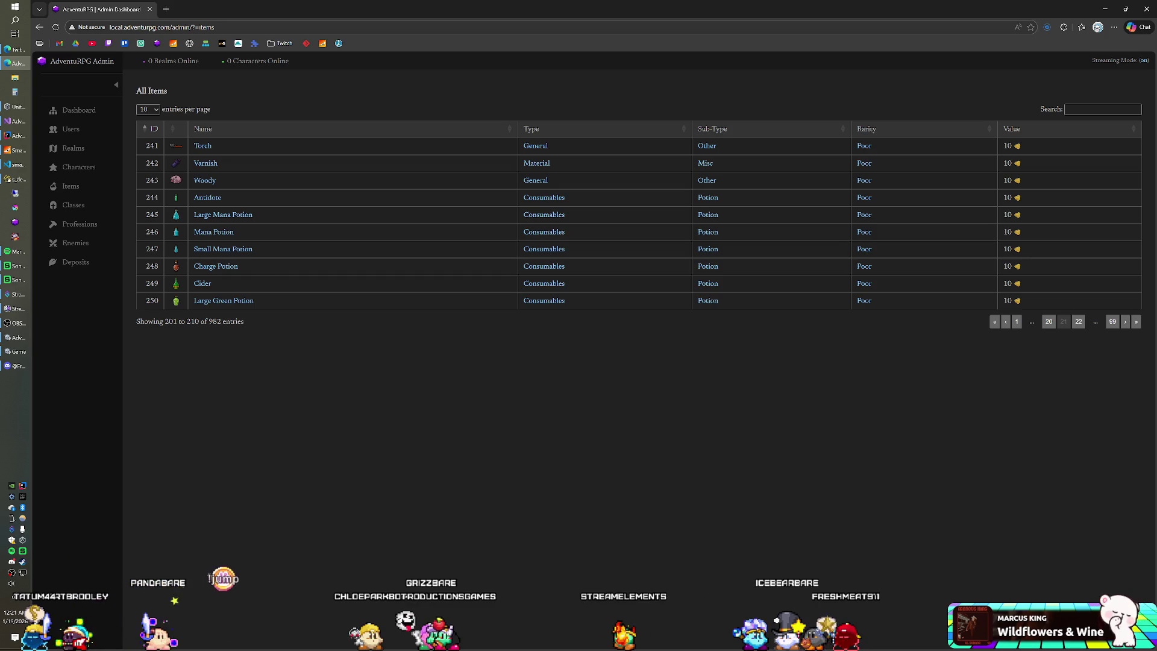
pyautogui.click(1124, 323)
pyautogui.click(1124, 323)
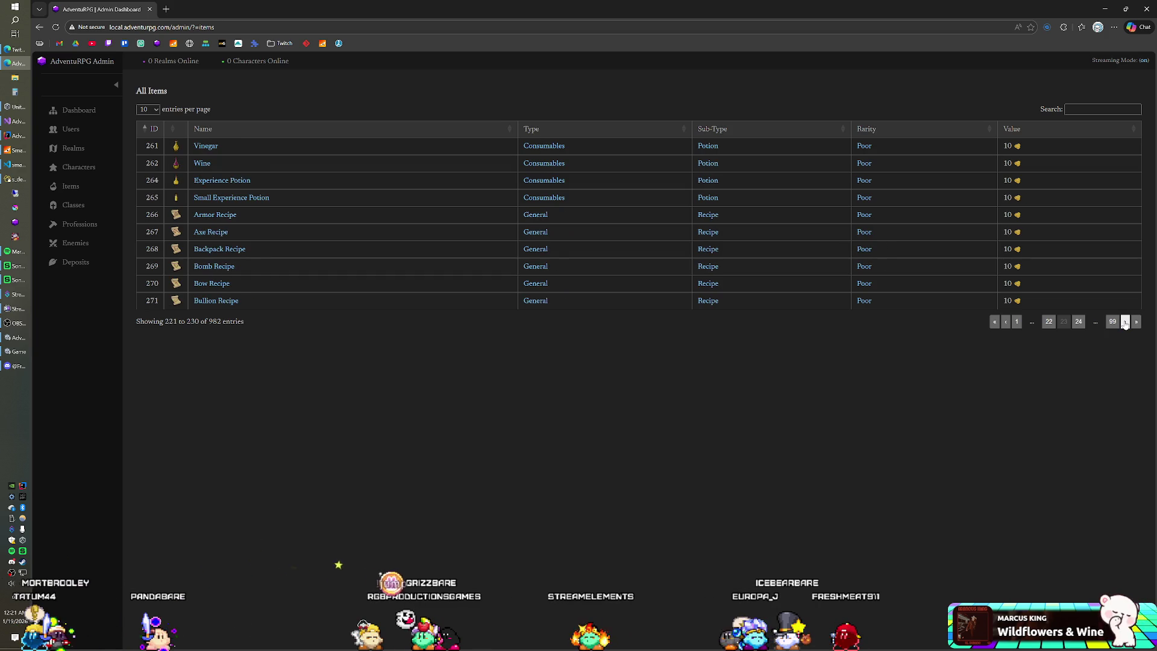
pyautogui.click(1124, 323)
pyautogui.click(1124, 323)
pyautogui.click(1124, 324)
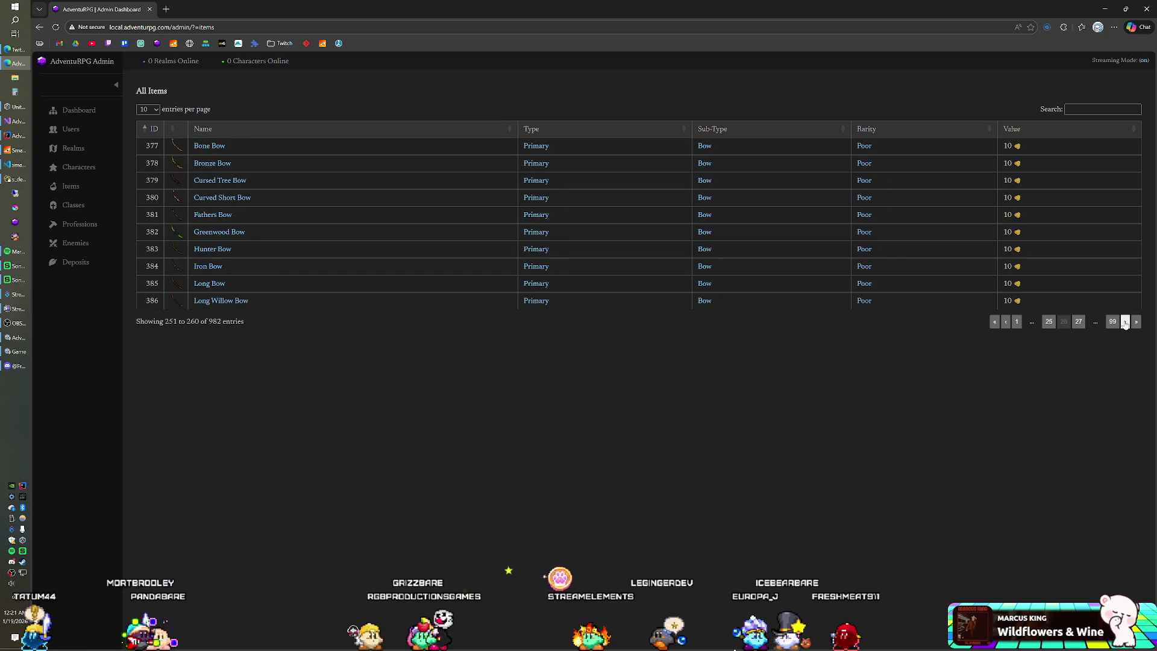
pyautogui.click(1124, 323)
pyautogui.click(1124, 324)
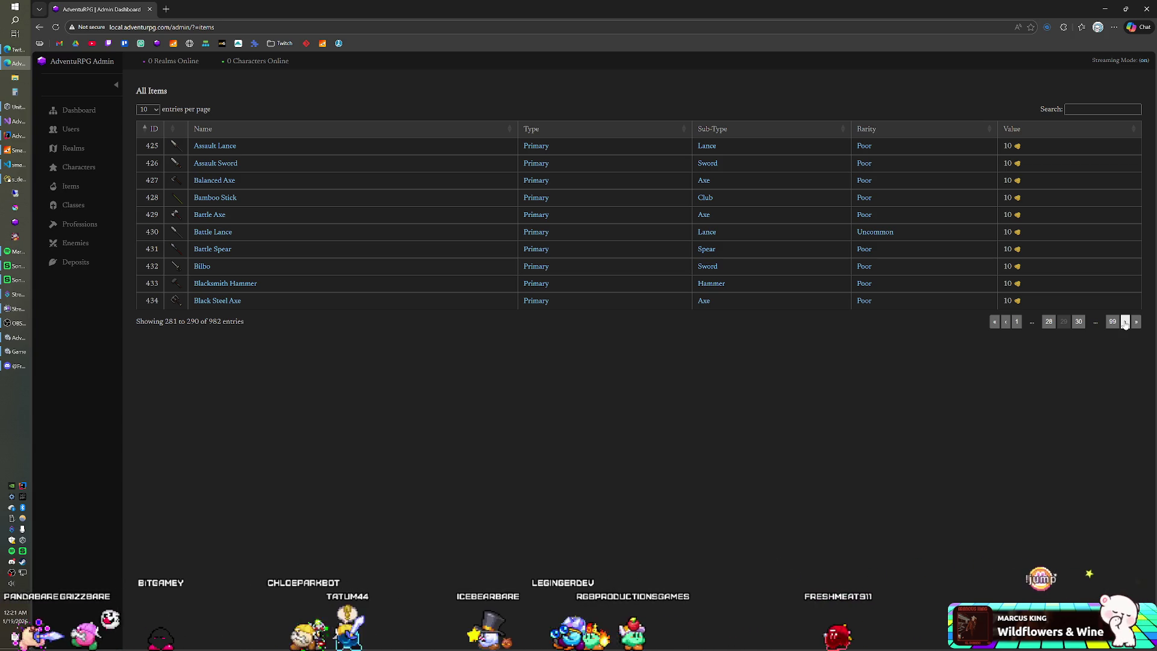
pyautogui.click(1124, 322)
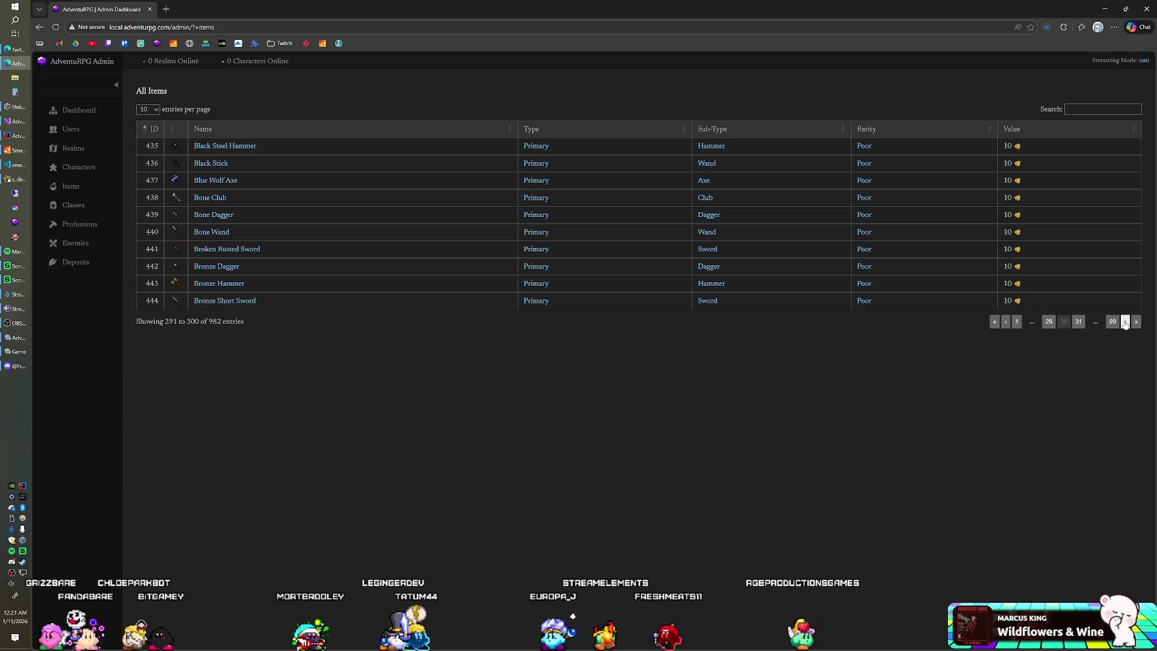
pyautogui.click(1125, 322)
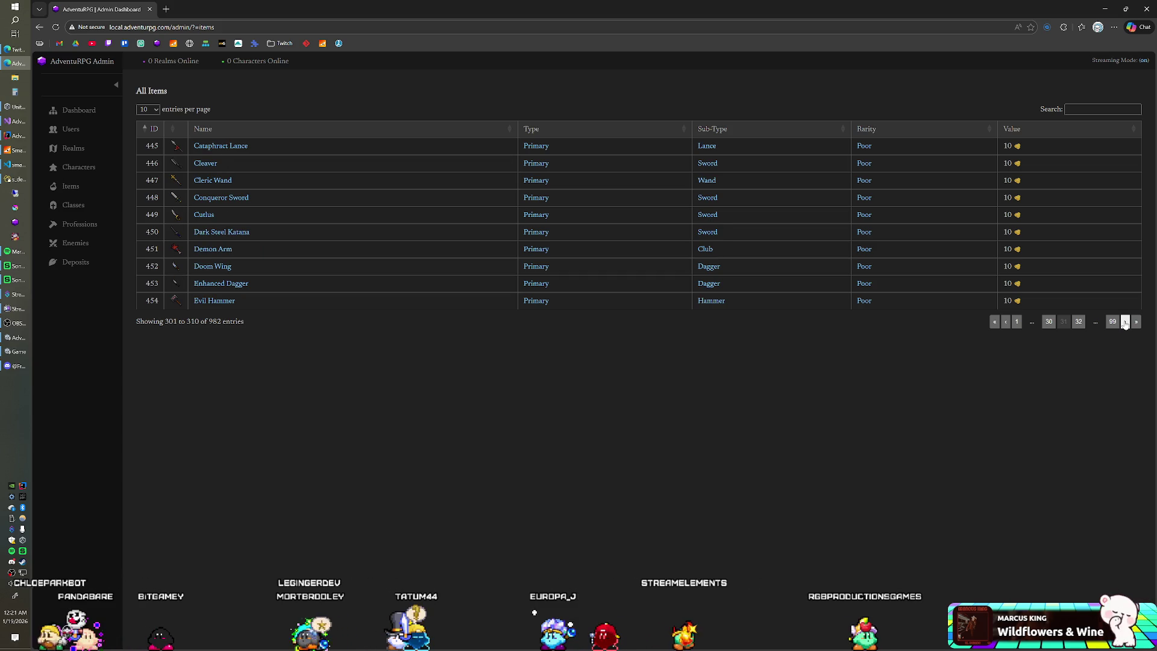
pyautogui.click(1124, 323)
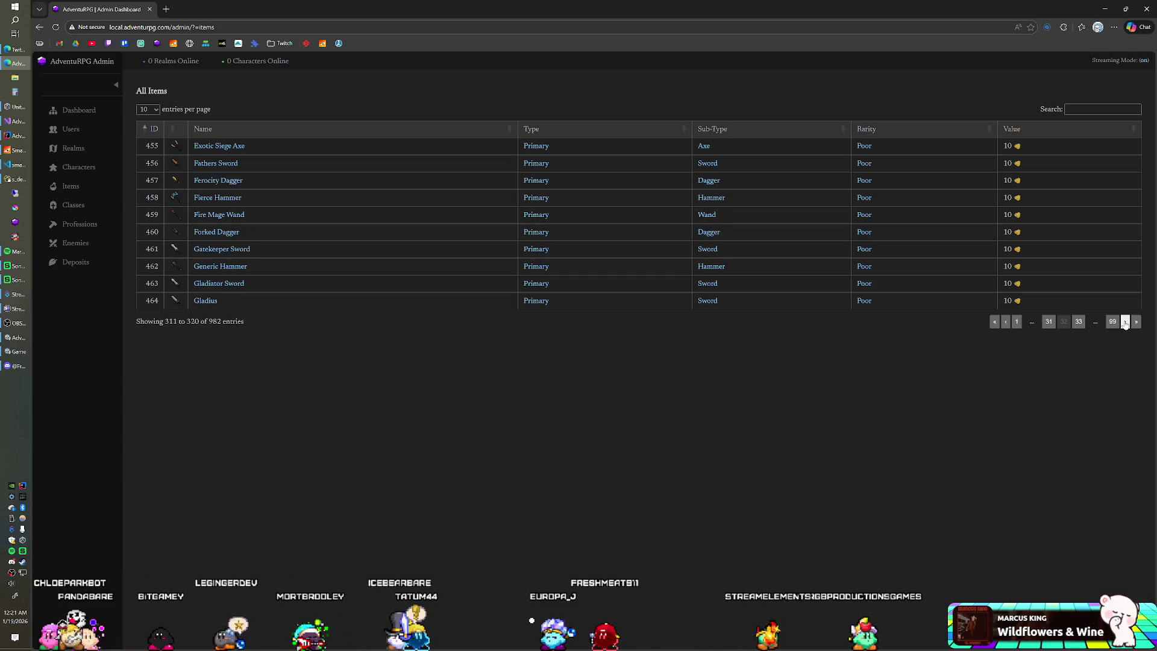
pyautogui.click(1124, 324)
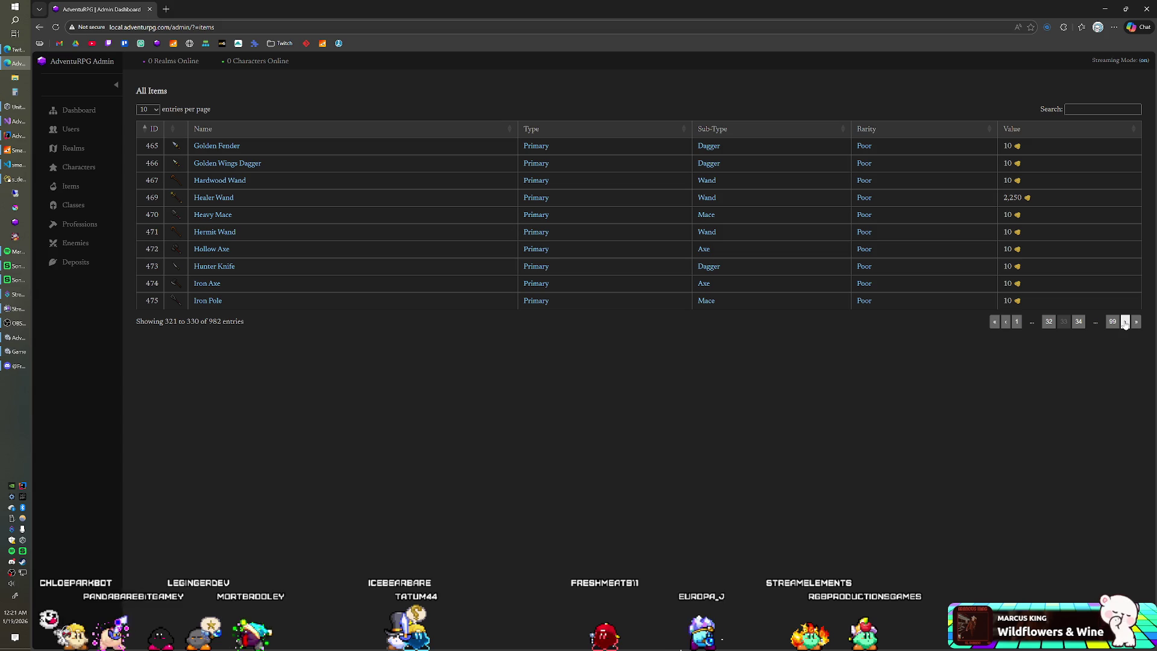
pyautogui.click(1124, 324)
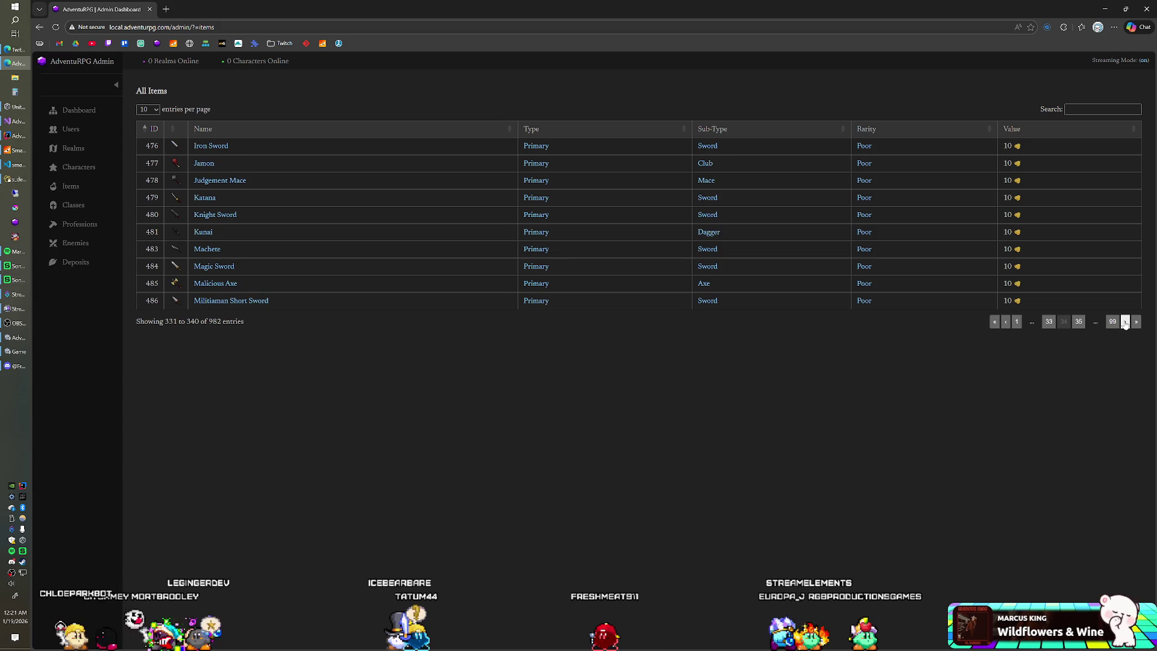
pyautogui.click(1125, 325)
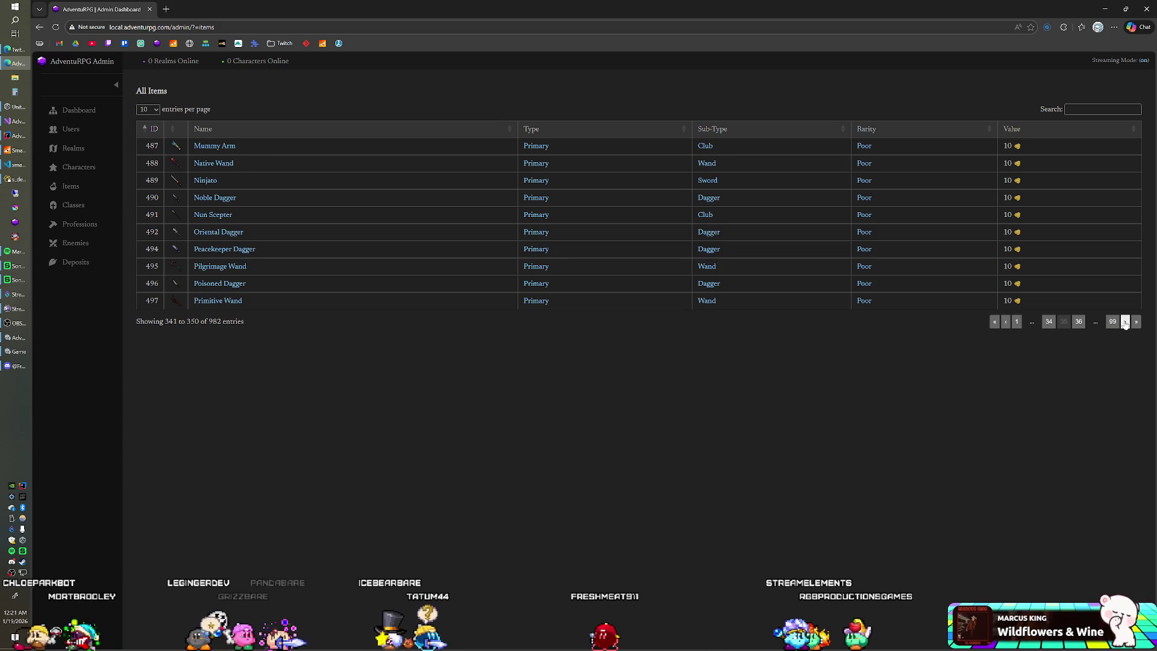
pyautogui.click(1124, 324)
pyautogui.click(1124, 324)
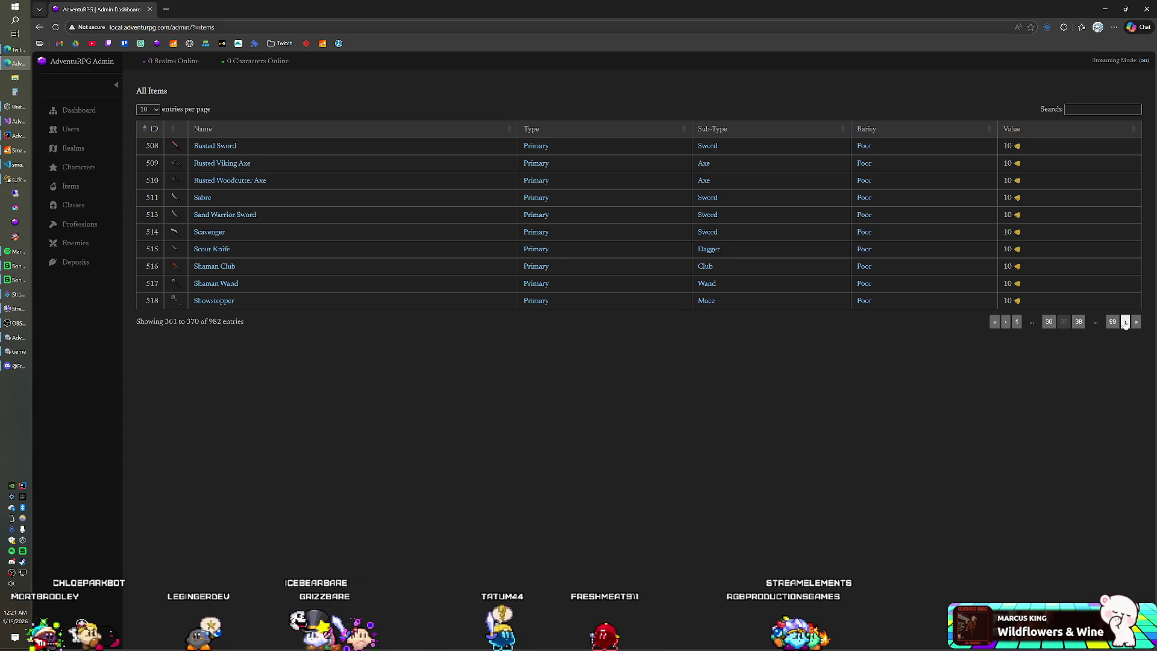
pyautogui.click(1125, 324)
pyautogui.click(1124, 324)
pyautogui.click(1124, 324)
pyautogui.click(1125, 324)
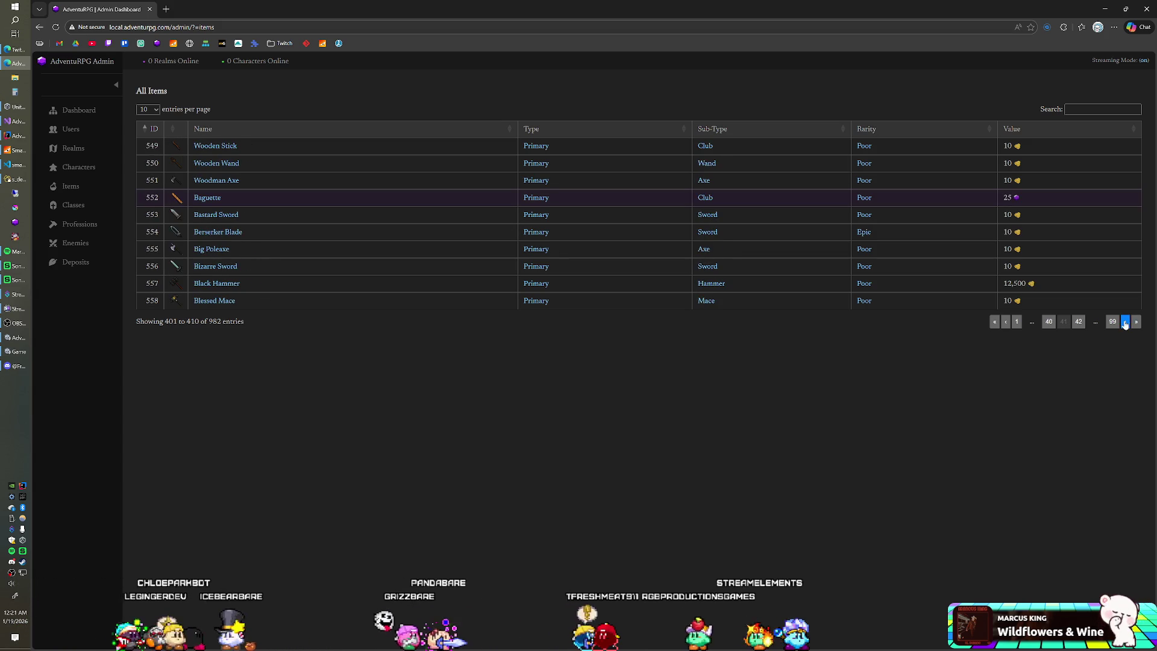
pyautogui.click(1125, 324)
pyautogui.click(1124, 324)
pyautogui.click(1125, 324)
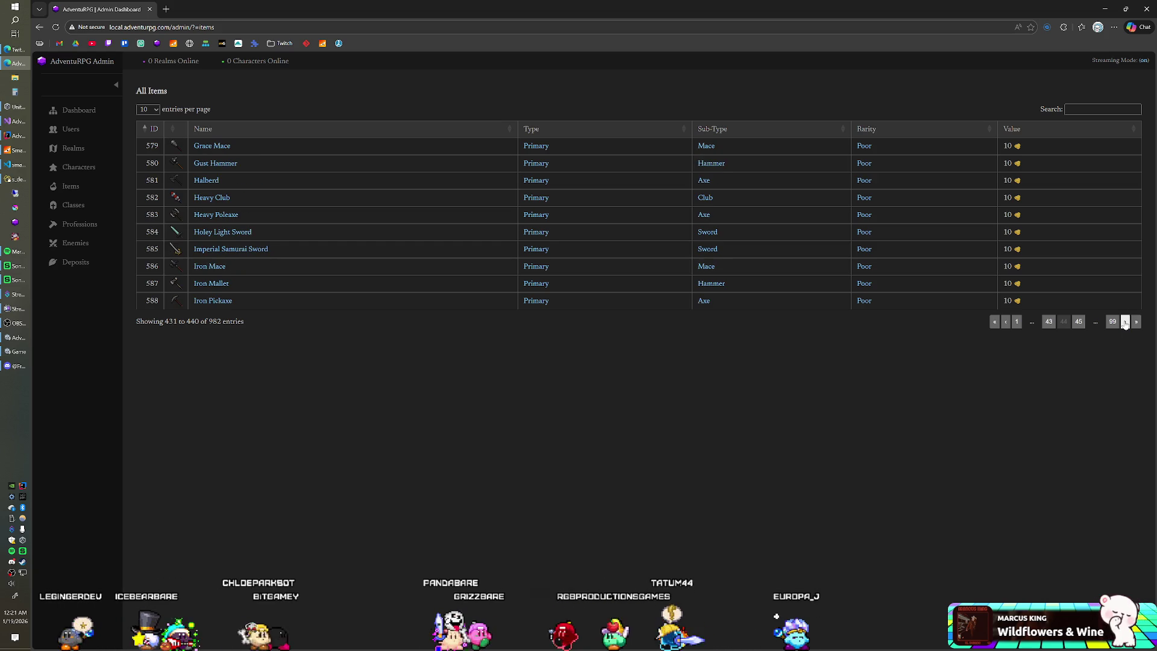
pyautogui.click(1124, 324)
pyautogui.click(1125, 324)
pyautogui.click(1125, 324)
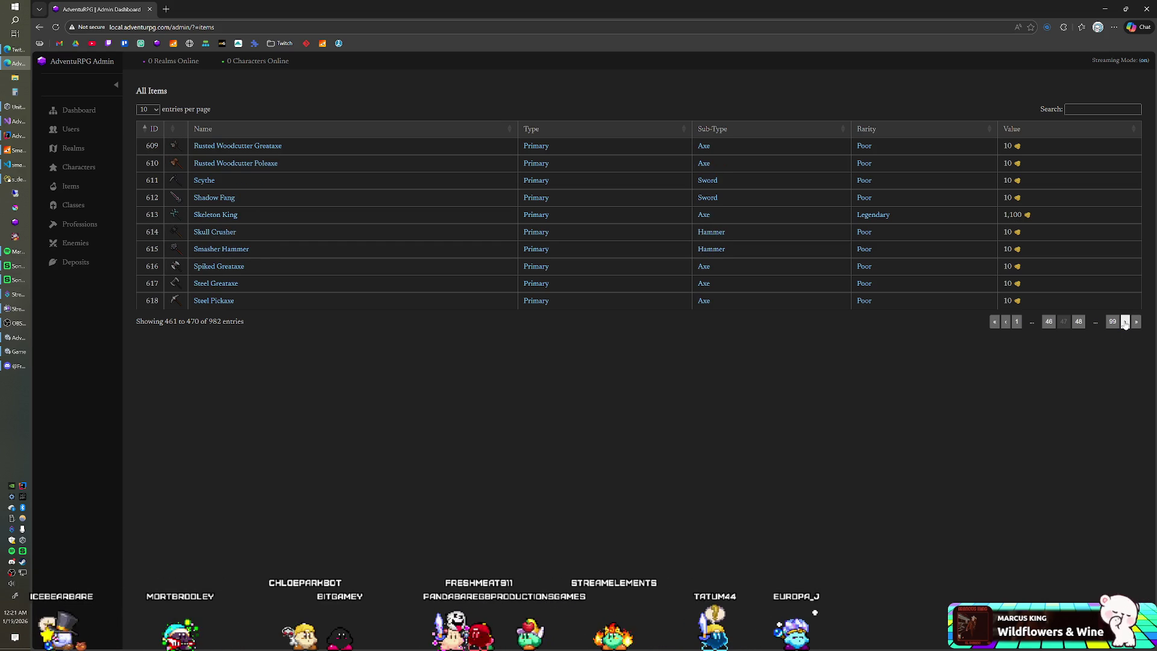
pyautogui.click(1125, 324)
pyautogui.click(1124, 324)
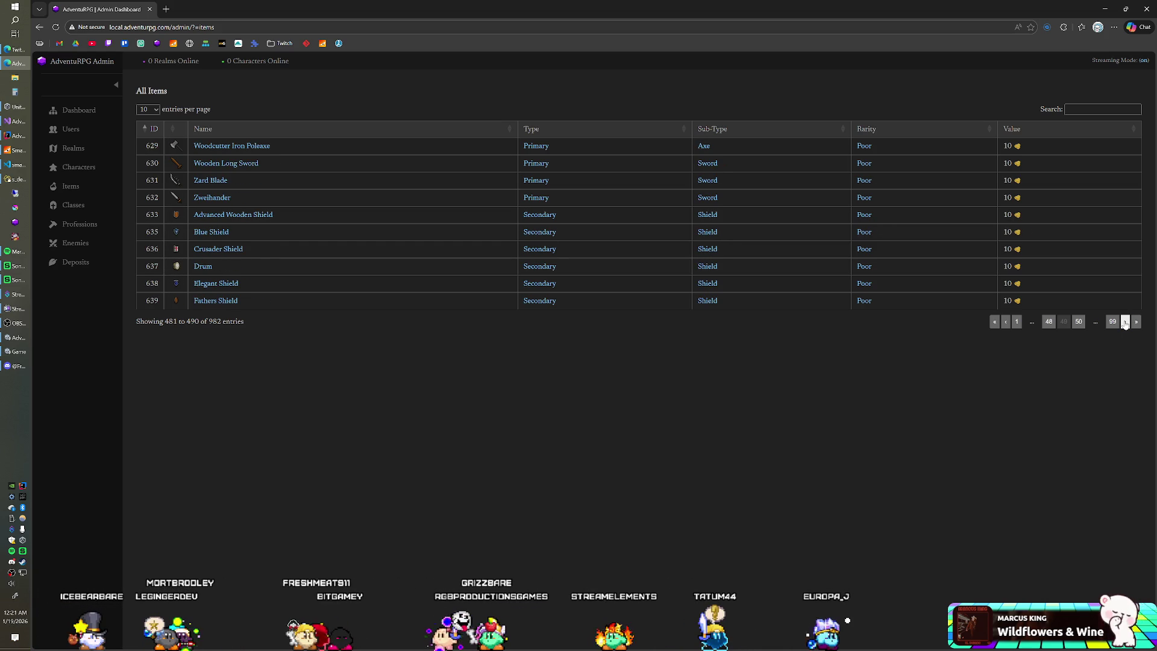
pyautogui.click(1125, 324)
pyautogui.click(1125, 324)
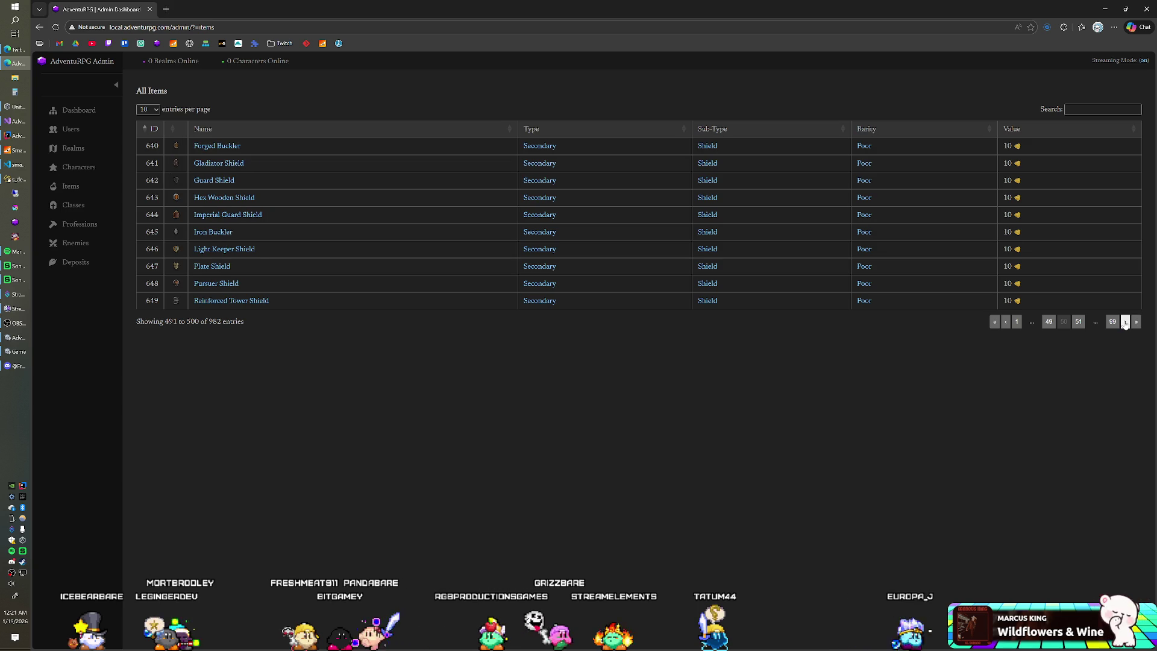
pyautogui.click(1124, 324)
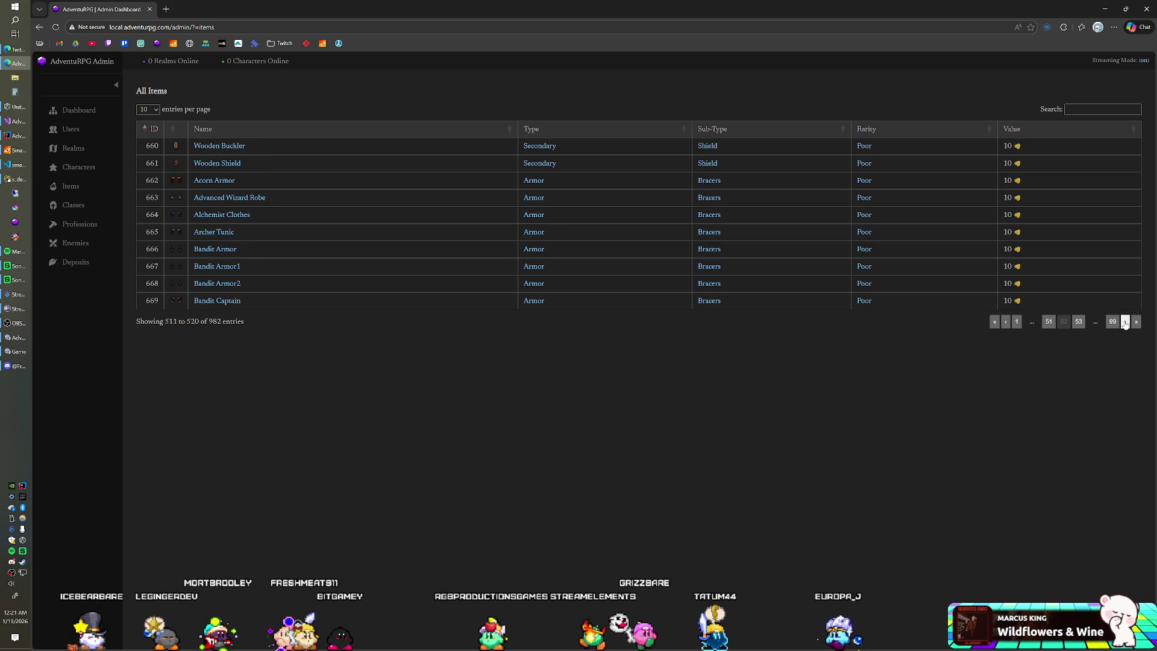
pyautogui.click(1125, 324)
pyautogui.click(1125, 324)
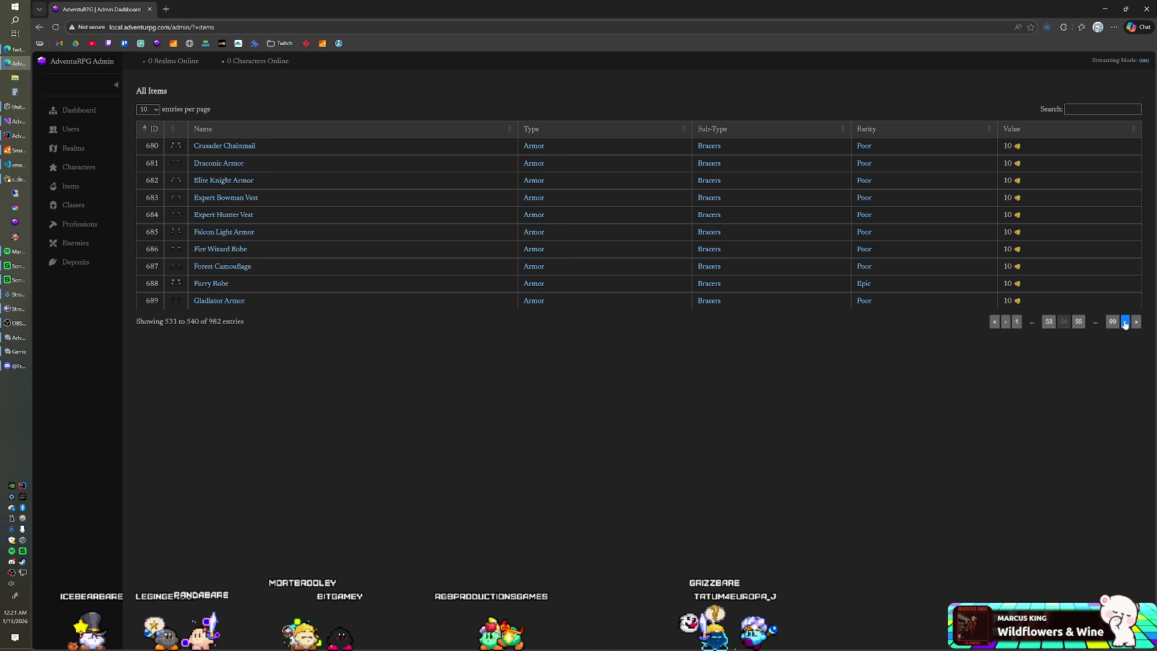
pyautogui.click(1124, 324)
pyautogui.click(1125, 325)
pyautogui.click(1125, 324)
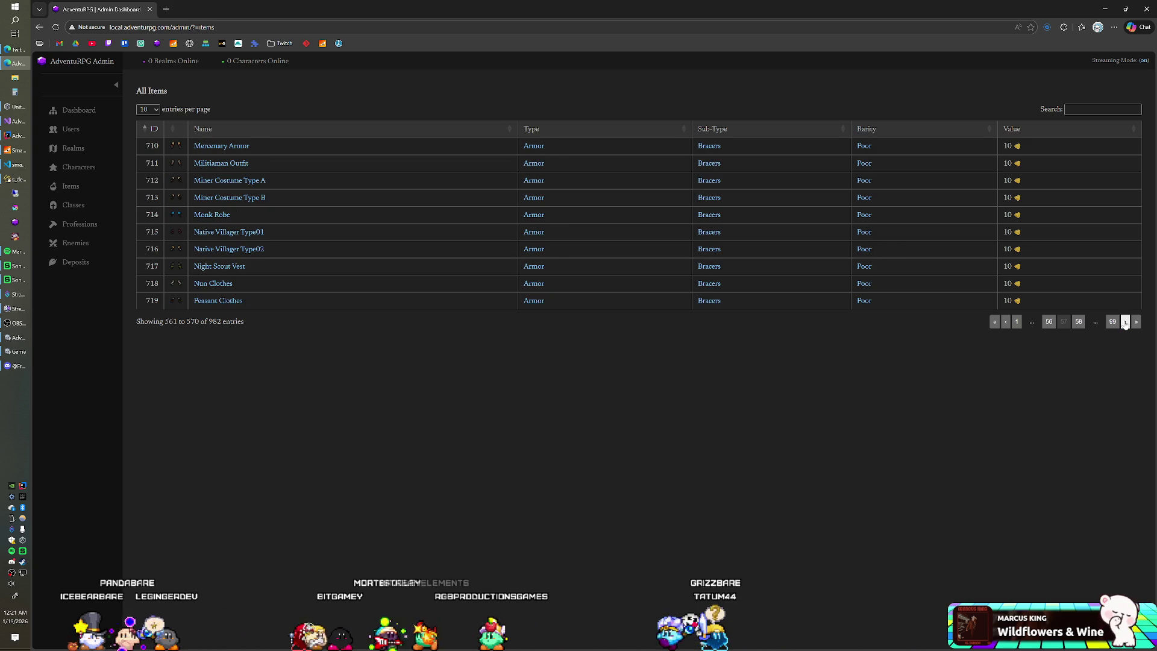
pyautogui.click(1124, 324)
pyautogui.click(1125, 324)
pyautogui.click(1125, 325)
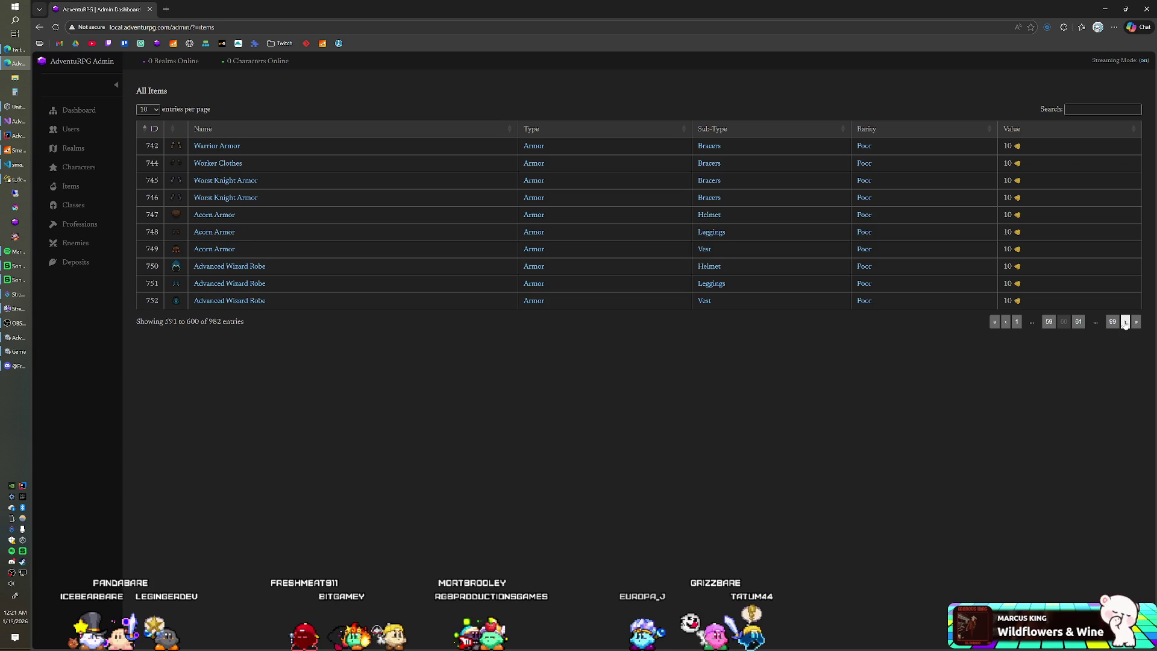
pyautogui.click(1125, 324)
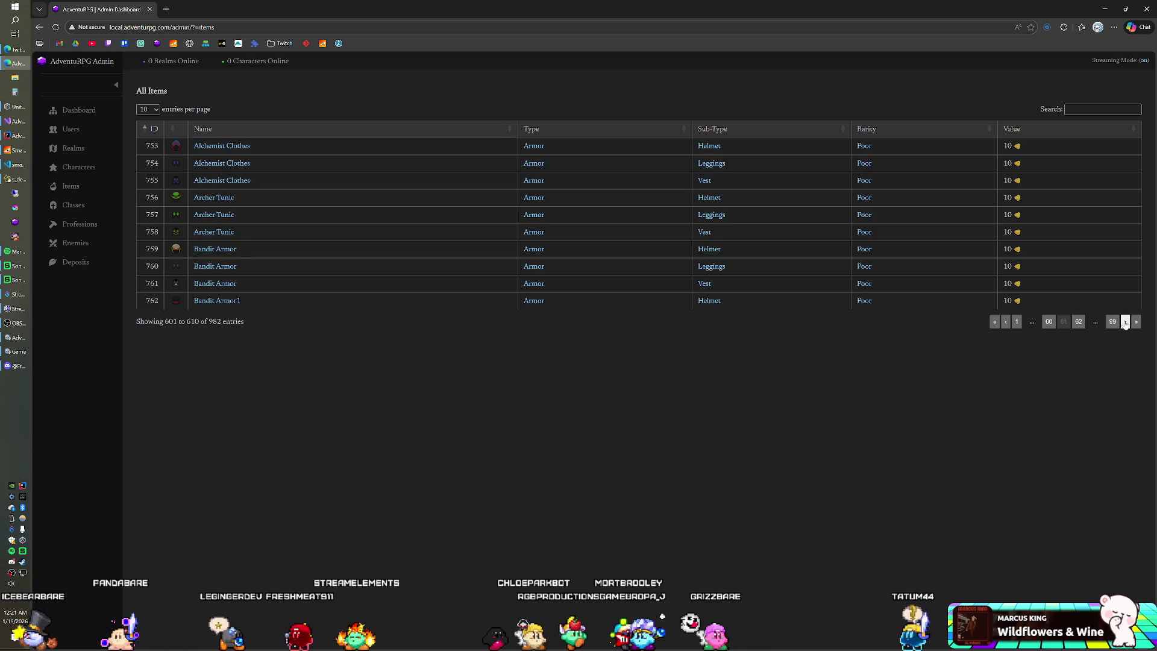
pyautogui.click(1125, 324)
pyautogui.click(1124, 324)
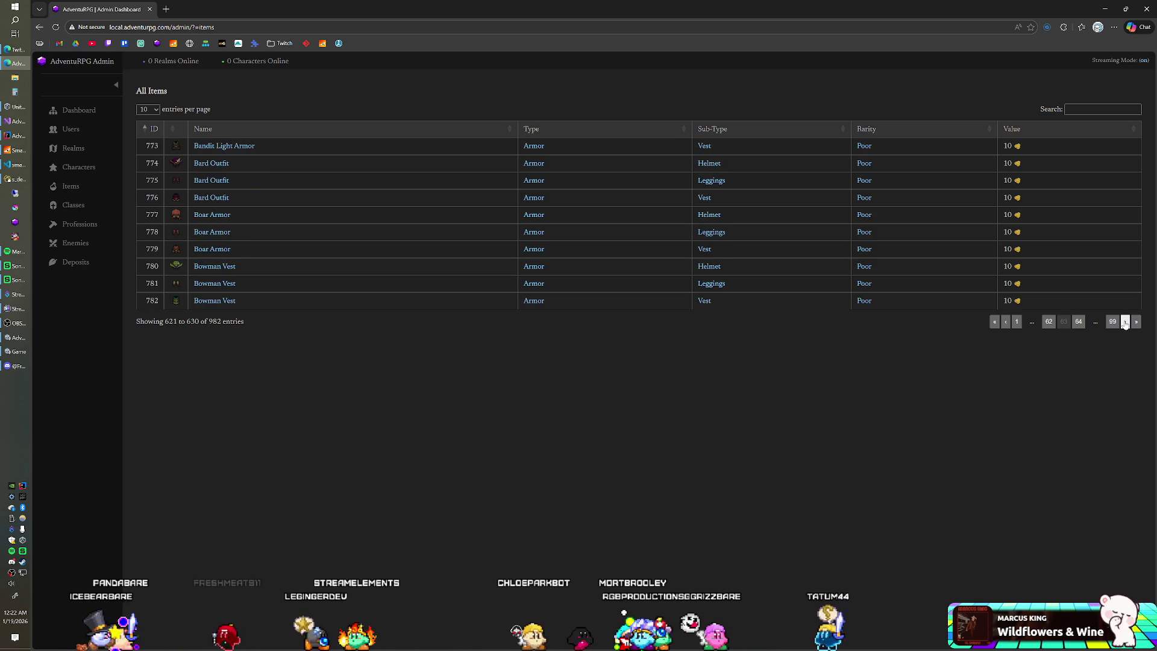
pyautogui.click(1124, 324)
pyautogui.click(1124, 324)
pyautogui.click(1125, 324)
pyautogui.click(1124, 324)
pyautogui.click(1125, 325)
pyautogui.click(1125, 324)
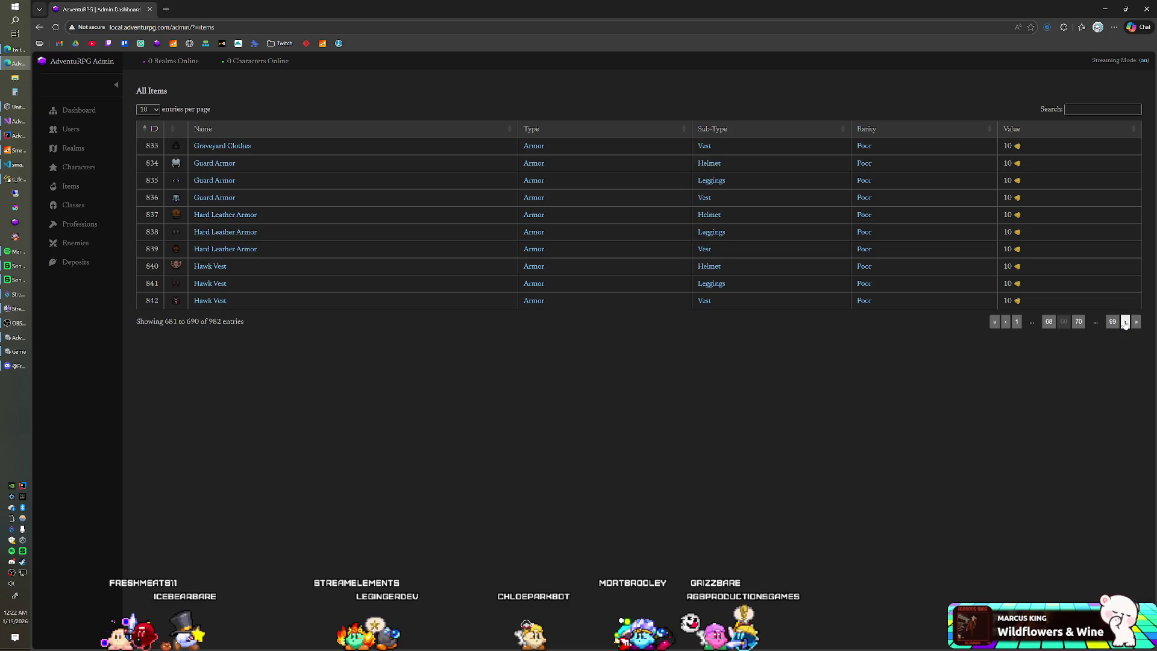
pyautogui.click(1124, 324)
pyautogui.click(1124, 324)
pyautogui.click(1125, 324)
pyautogui.click(1125, 324)
pyautogui.click(1125, 324)
pyautogui.click(1125, 324)
pyautogui.click(1125, 324)
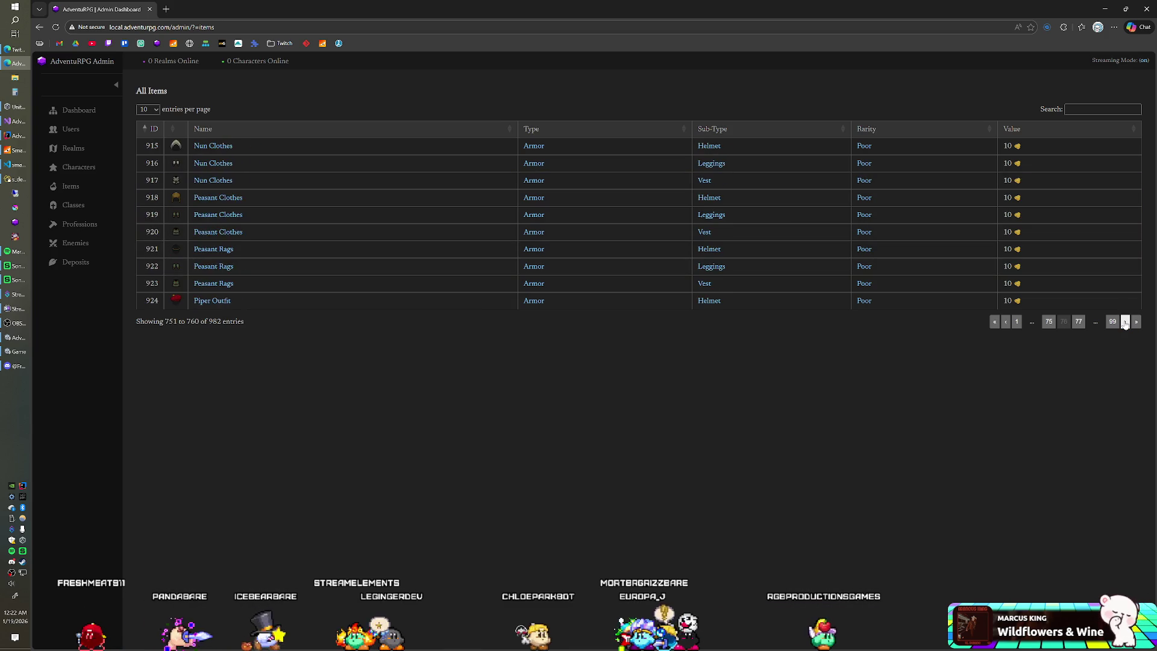
pyautogui.click(1125, 324)
pyautogui.click(1124, 324)
pyautogui.click(1124, 324)
pyautogui.click(1125, 324)
pyautogui.click(1125, 324)
pyautogui.click(1125, 324)
pyautogui.click(1124, 324)
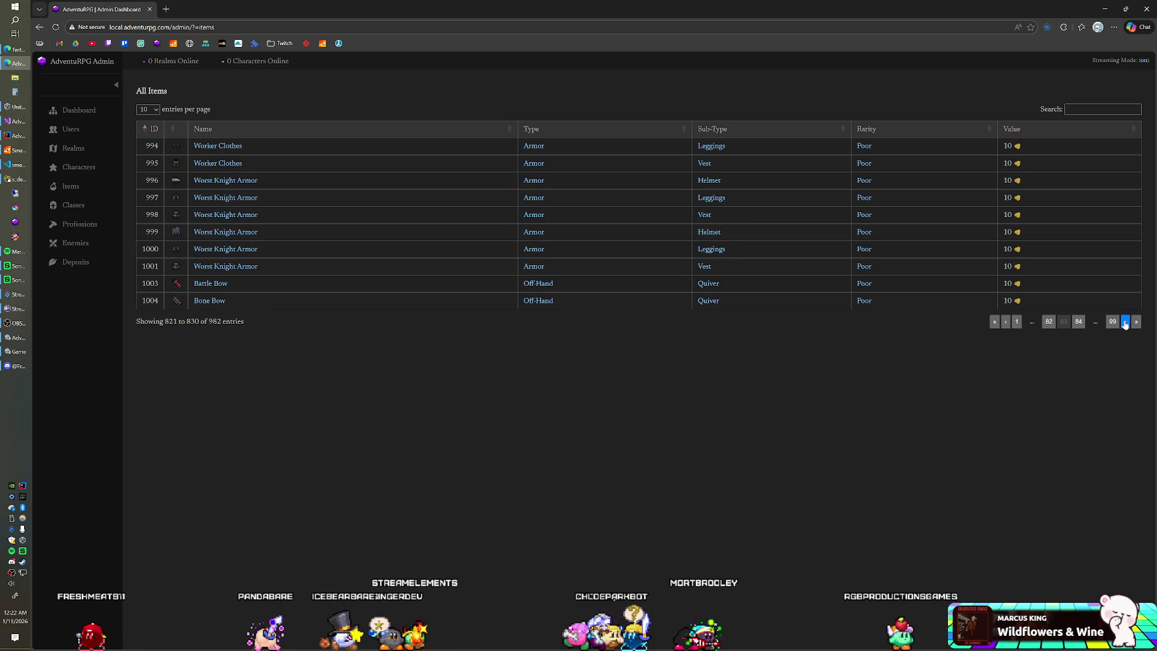
pyautogui.click(1124, 325)
pyautogui.click(1125, 324)
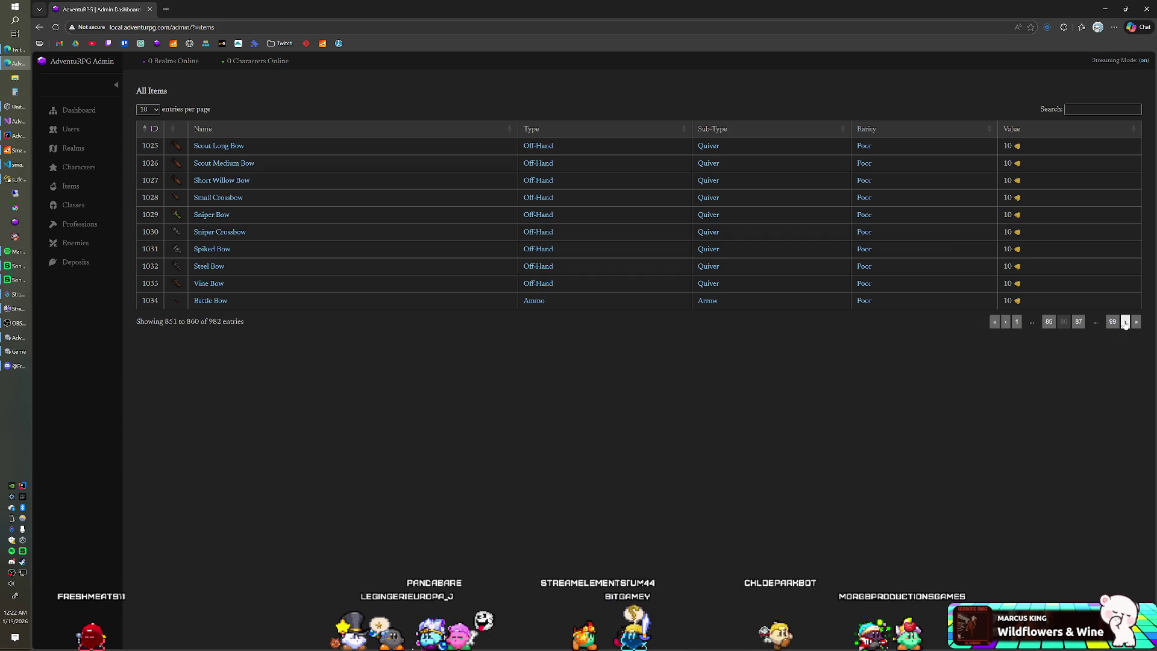
pyautogui.click(1125, 324)
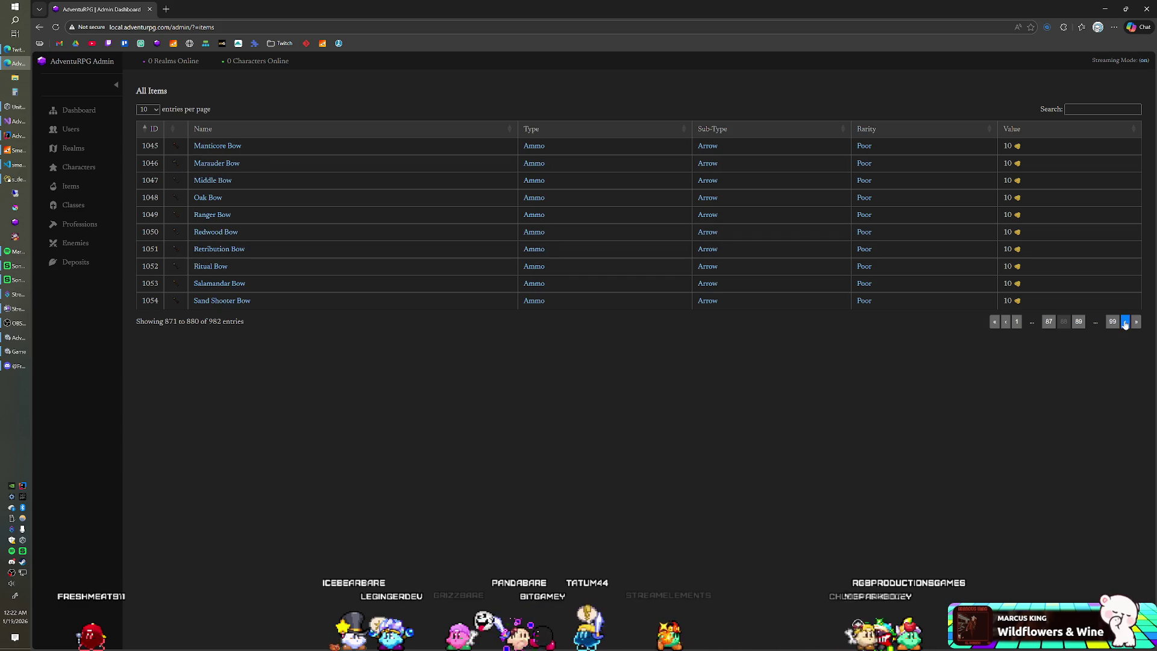
pyautogui.click(1125, 324)
pyautogui.click(1125, 324)
pyautogui.click(1125, 324)
pyautogui.click(1125, 324)
pyautogui.click(1124, 324)
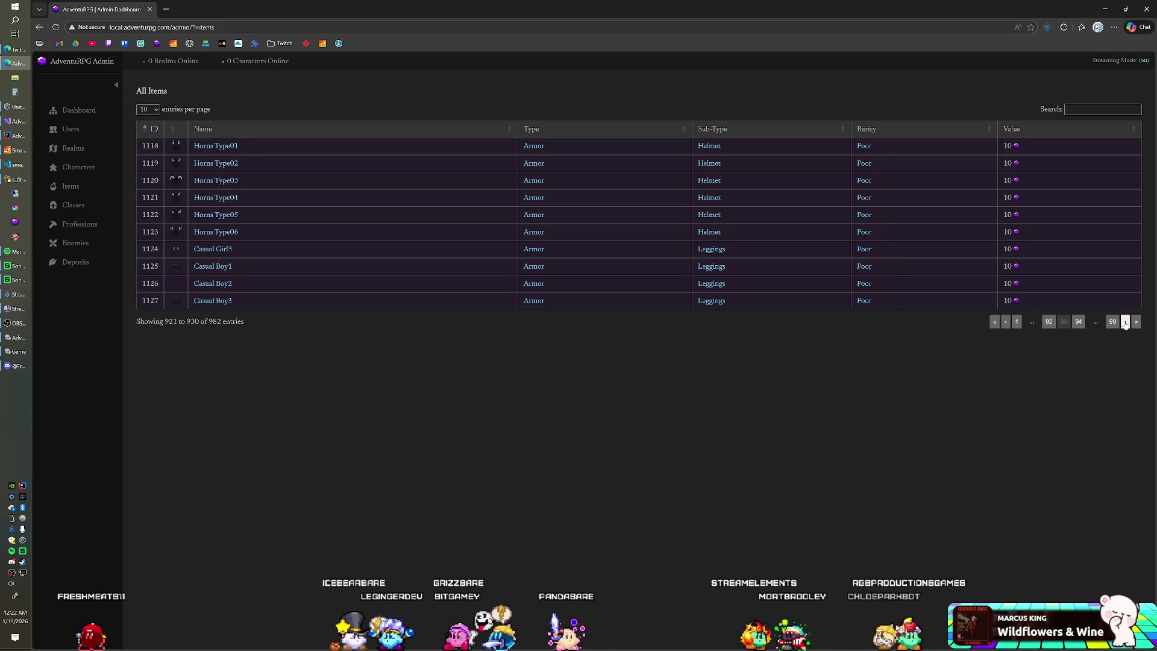
pyautogui.click(1125, 324)
pyautogui.click(1124, 324)
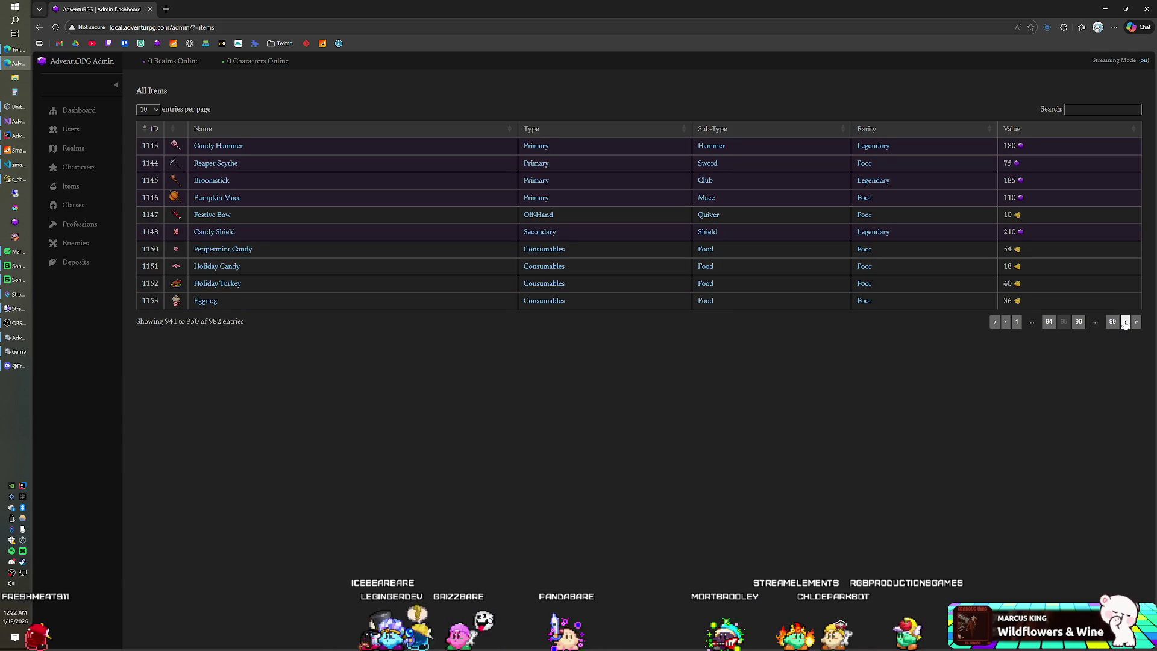
pyautogui.click(1125, 324)
pyautogui.click(1125, 325)
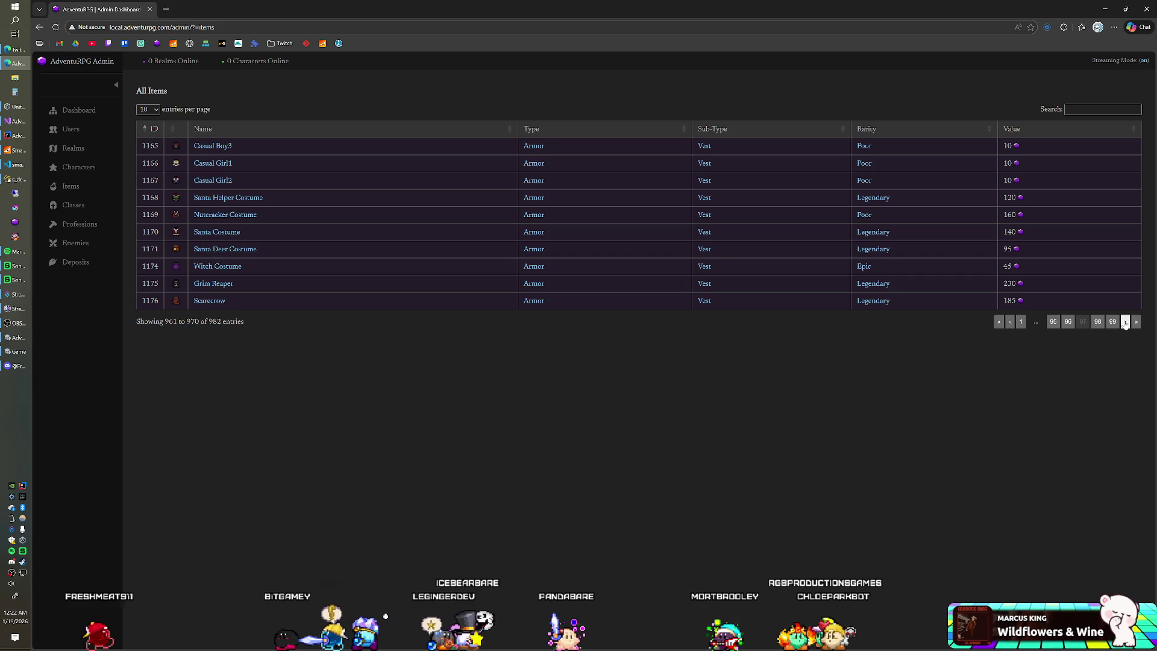
pyautogui.click(1124, 325)
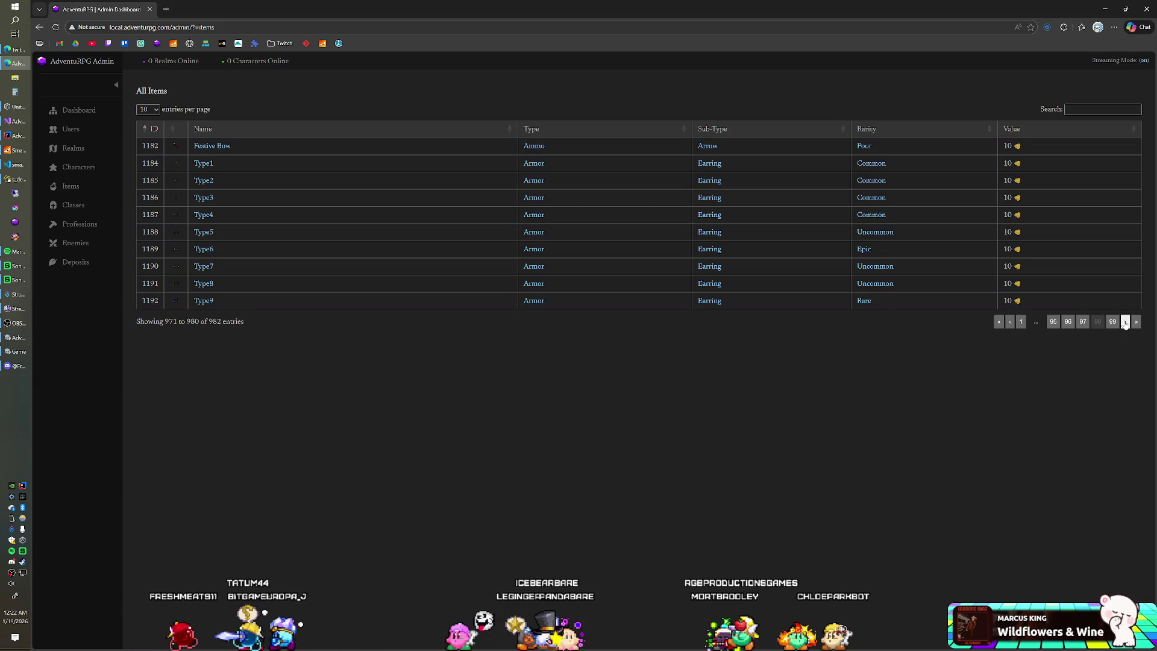
pyautogui.click(1124, 324)
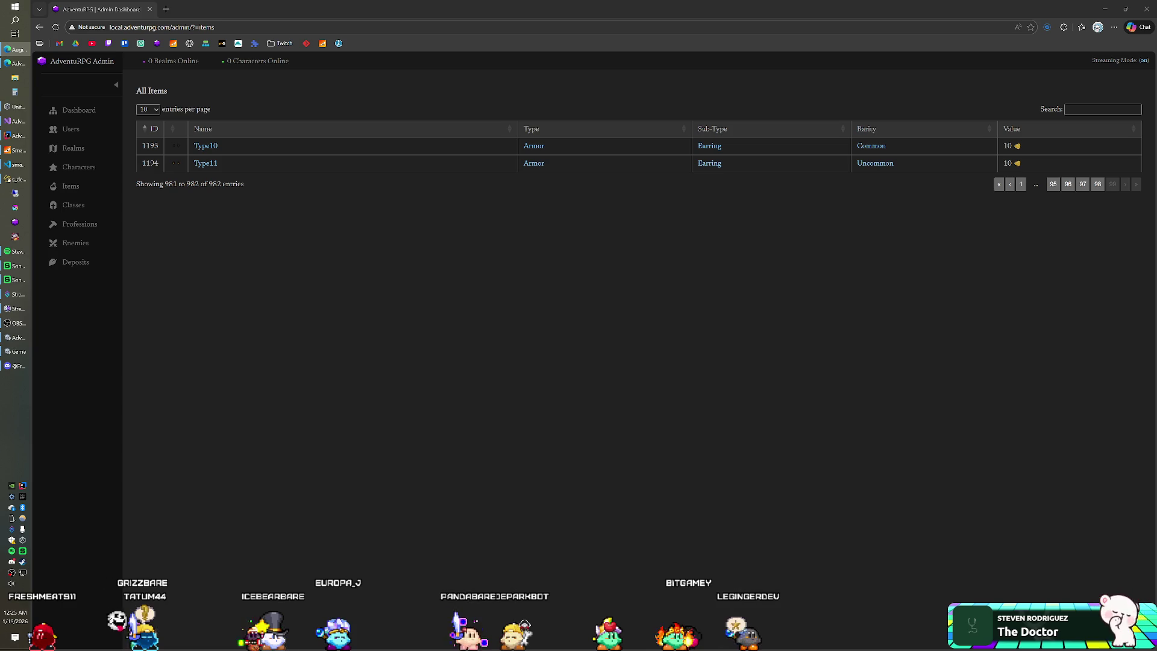
# Step: Pause and resume the background music, then bring Navicat's s_deposits table forward
pyautogui.press('XF86AudioPlay')
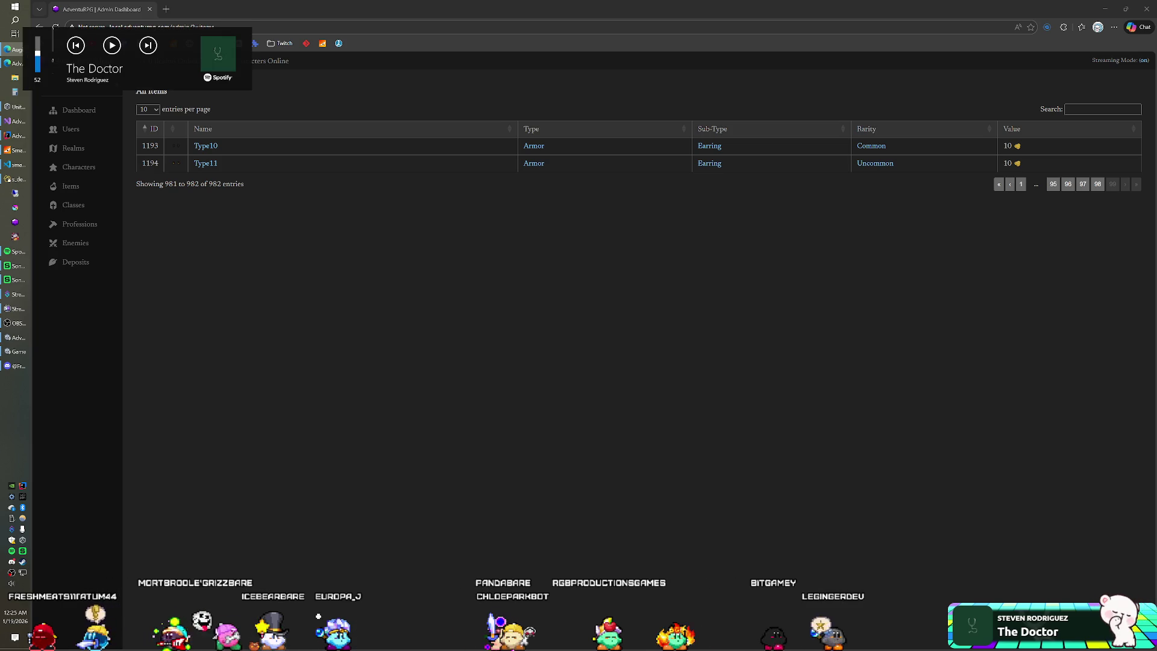
pyautogui.press('XF86AudioPlay')
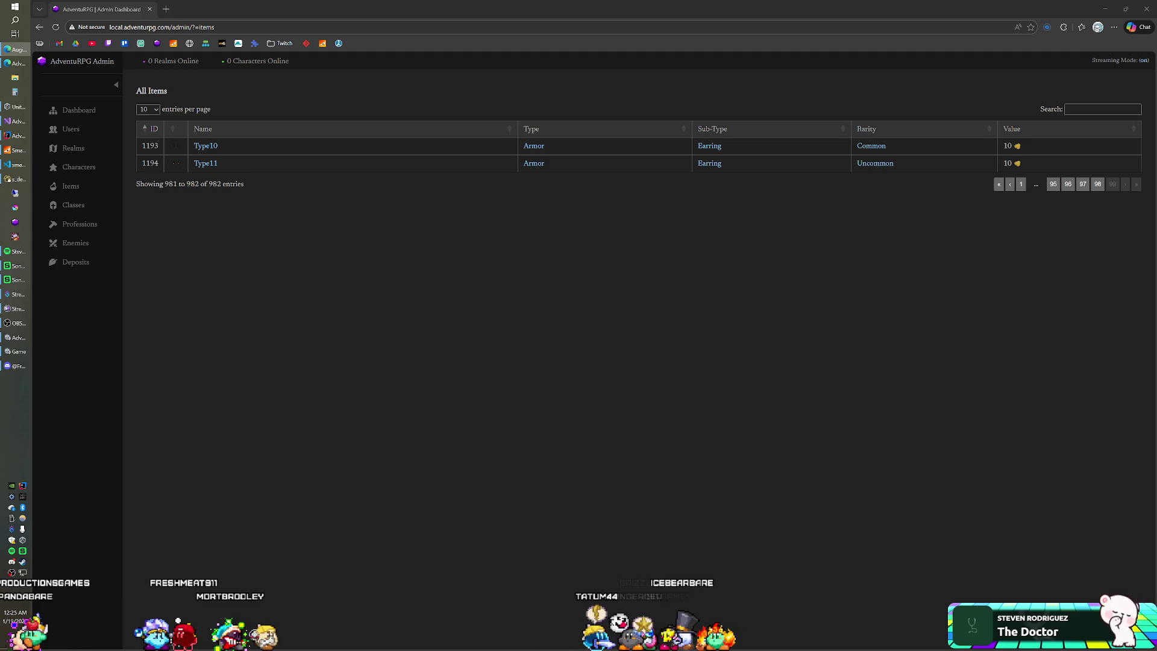
pyautogui.press('XF86AudioPlay')
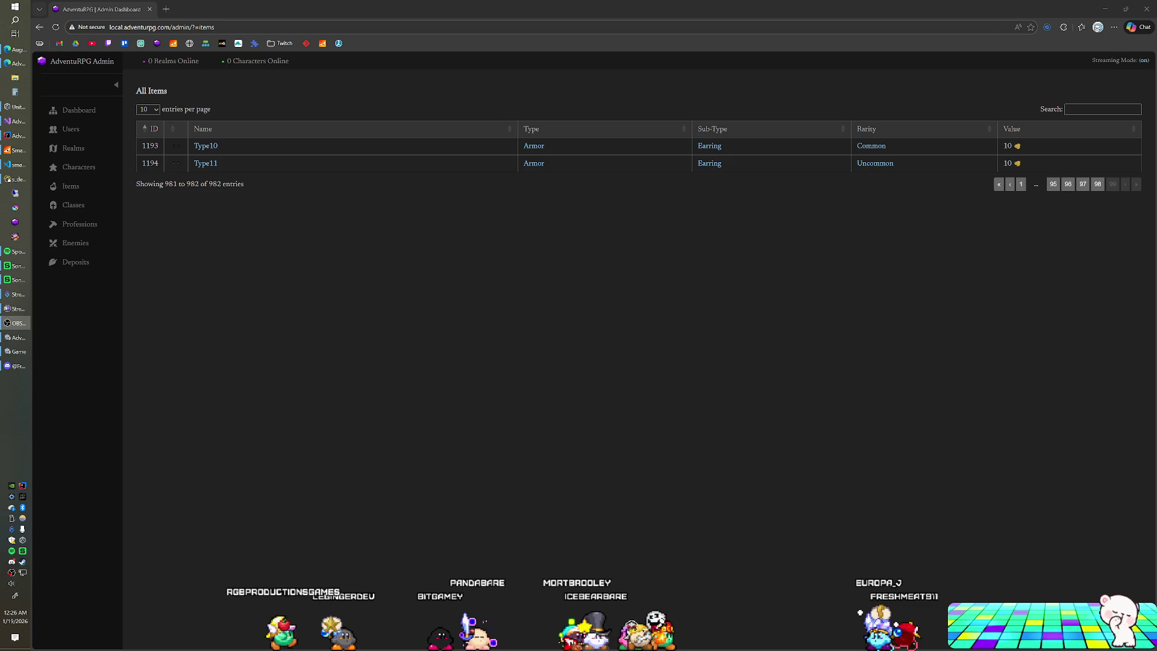
pyautogui.press('XF86AudioPlay')
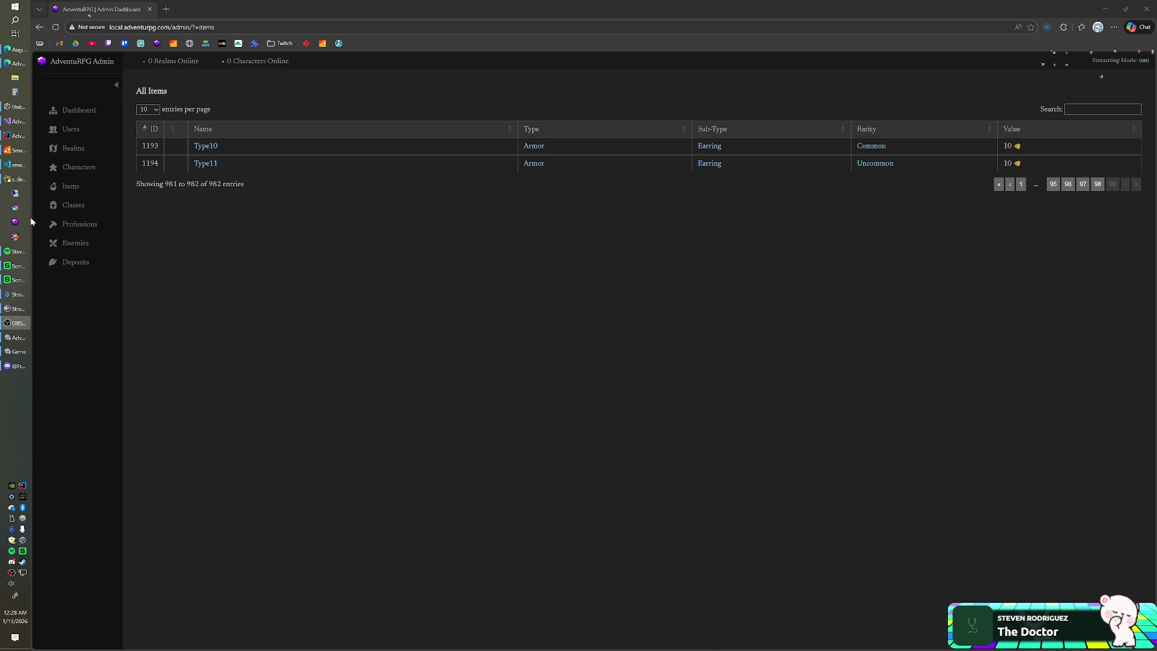
pyautogui.click(17, 178)
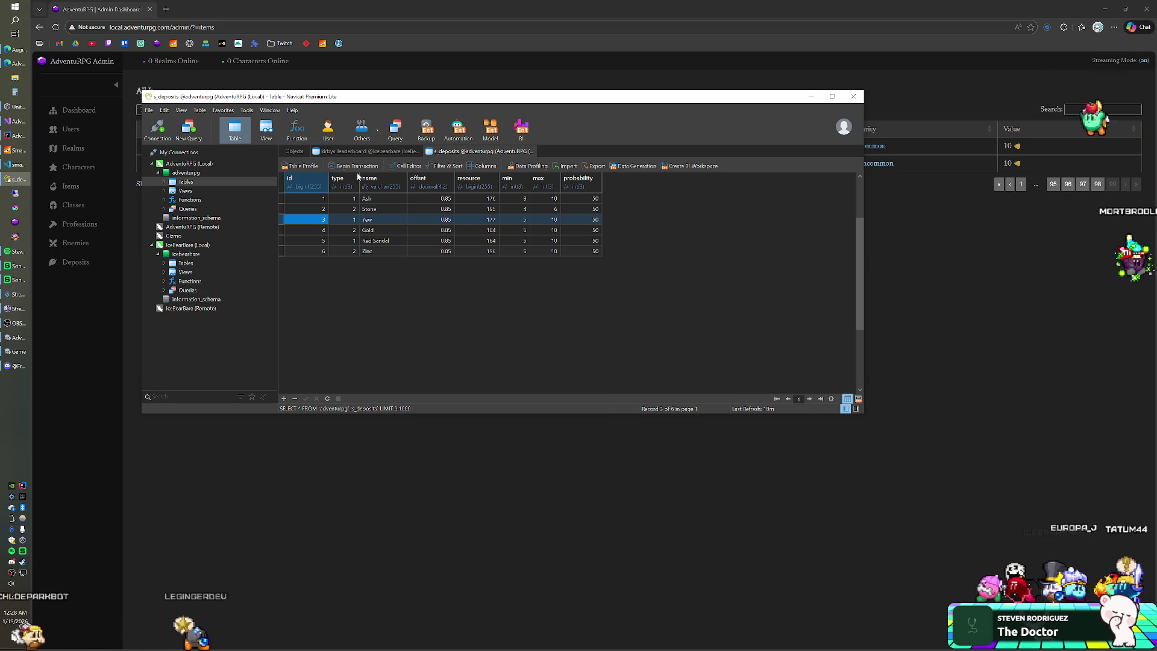
# Step: Refresh the kirbys_leaderboard data, then switch back to the AdventuRPG Admin page and OBS
pyautogui.click(364, 150)
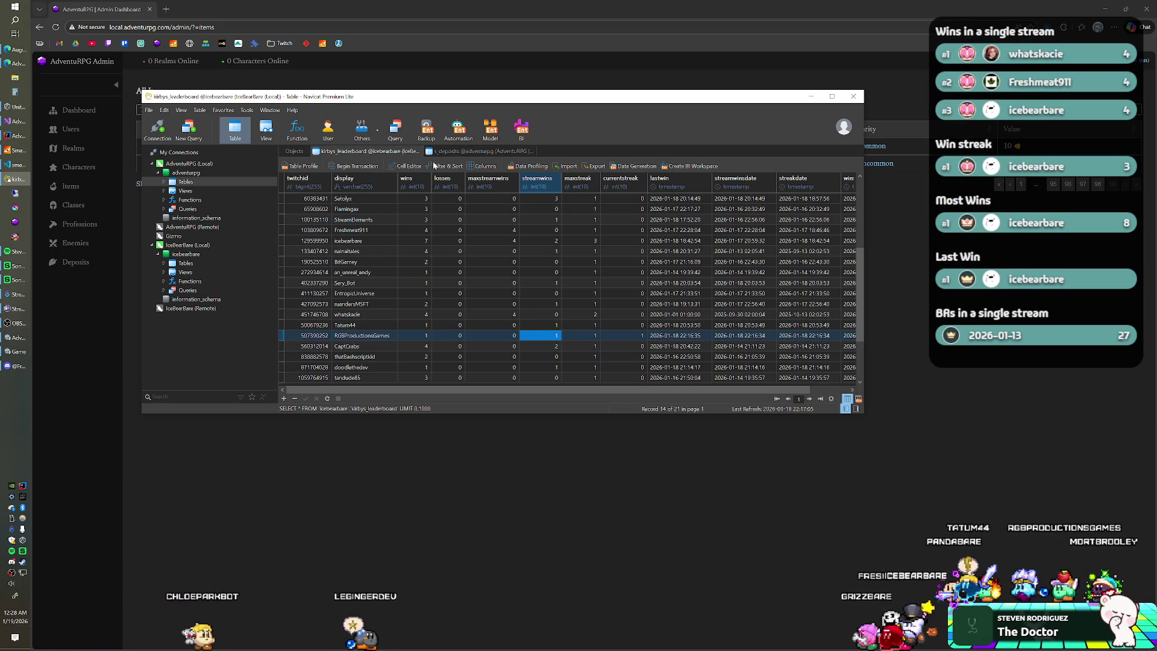
pyautogui.click(386, 229)
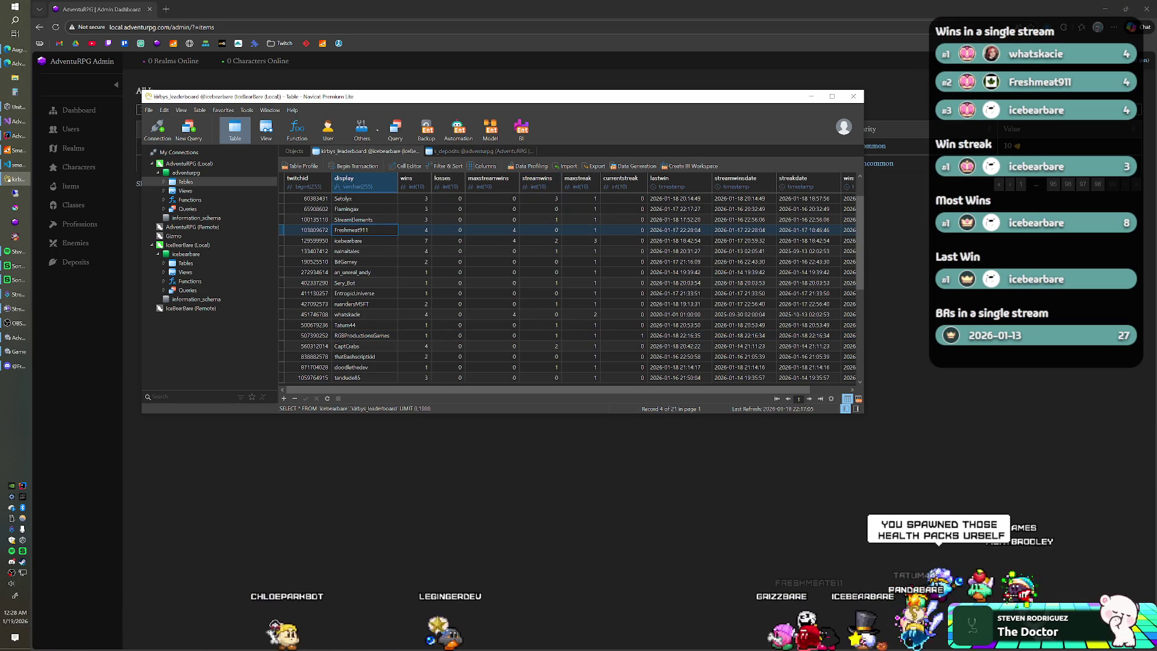
pyautogui.press('F5')
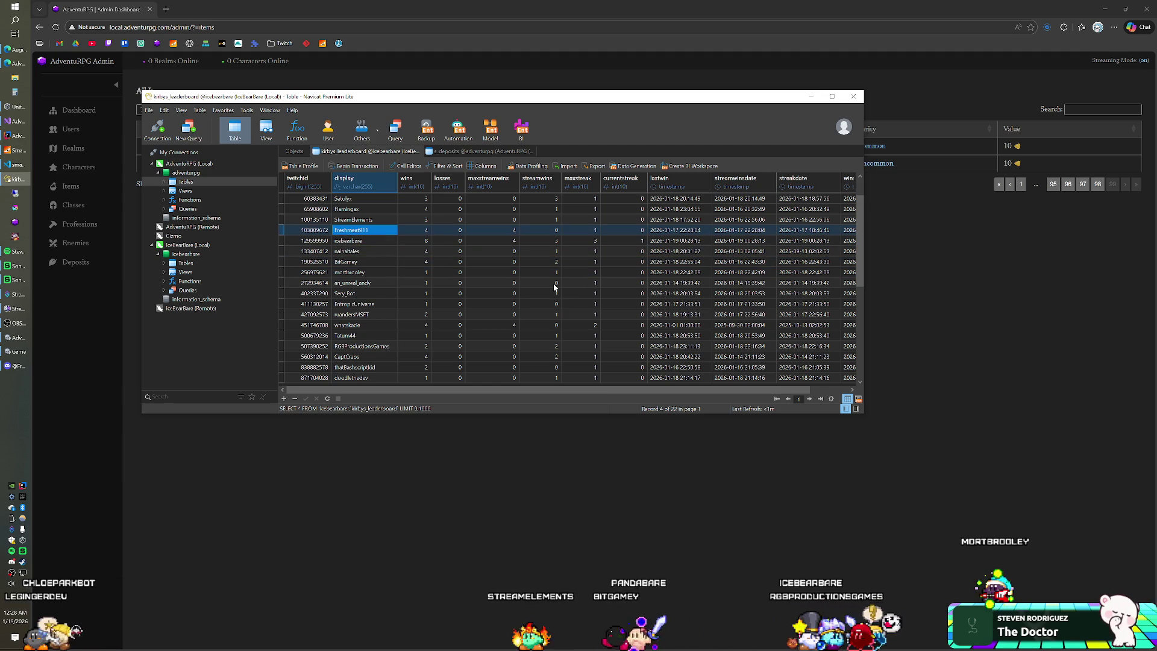
pyautogui.press('Up')
pyautogui.press('Up')
pyautogui.press('Up')
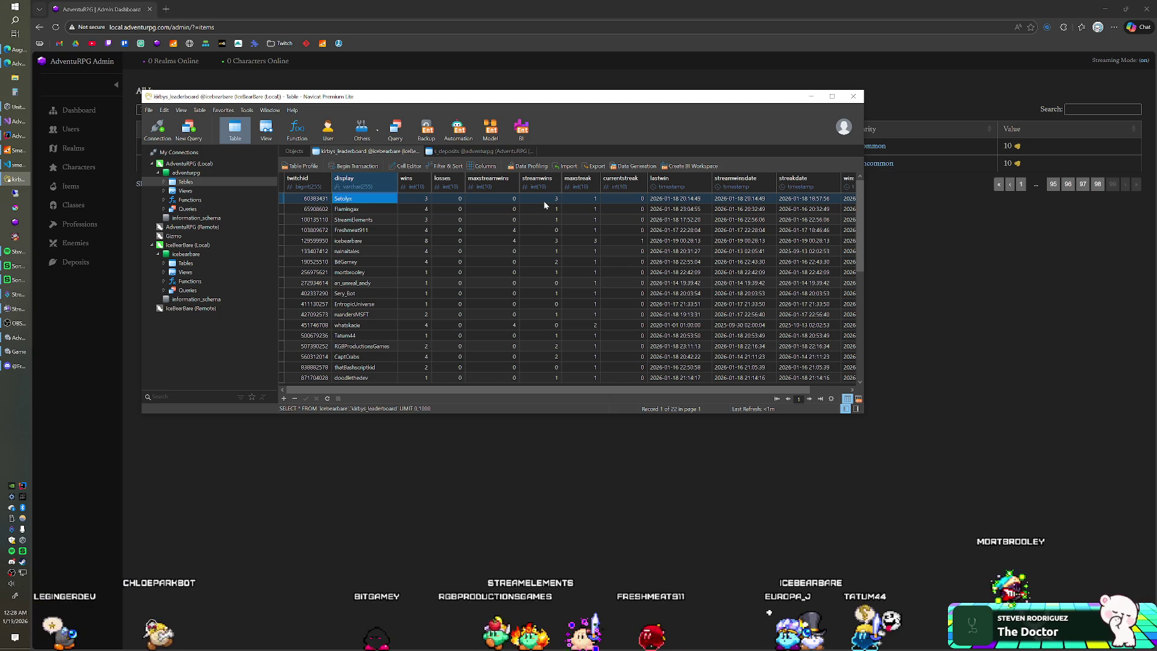
pyautogui.click(457, 17)
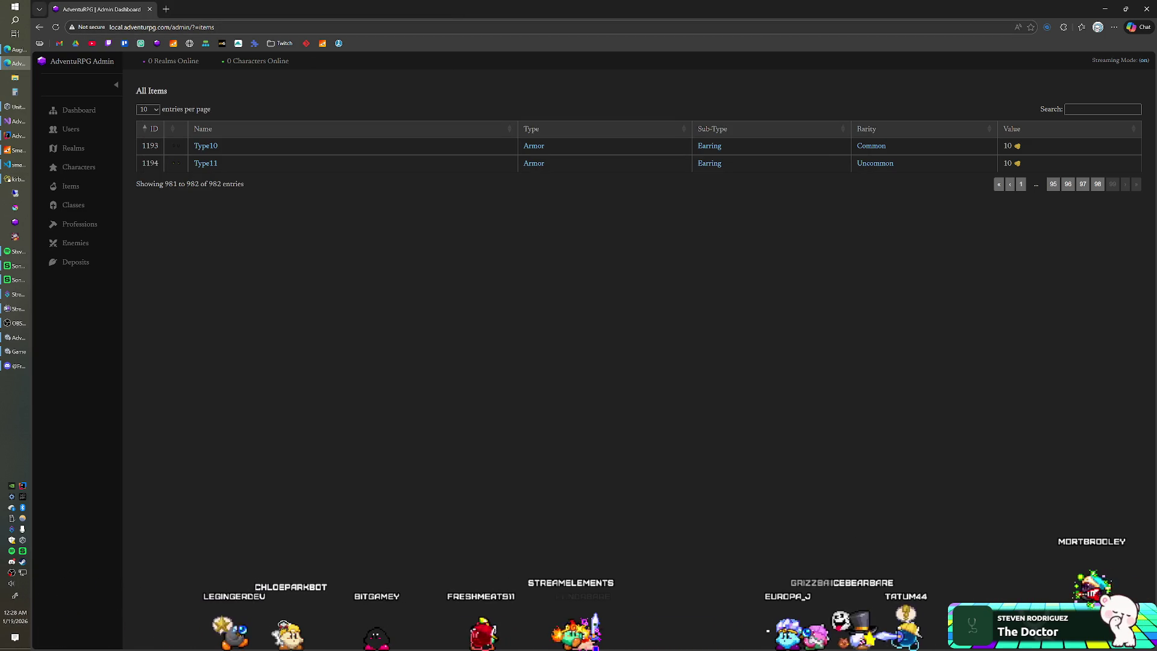
pyautogui.click(15, 323)
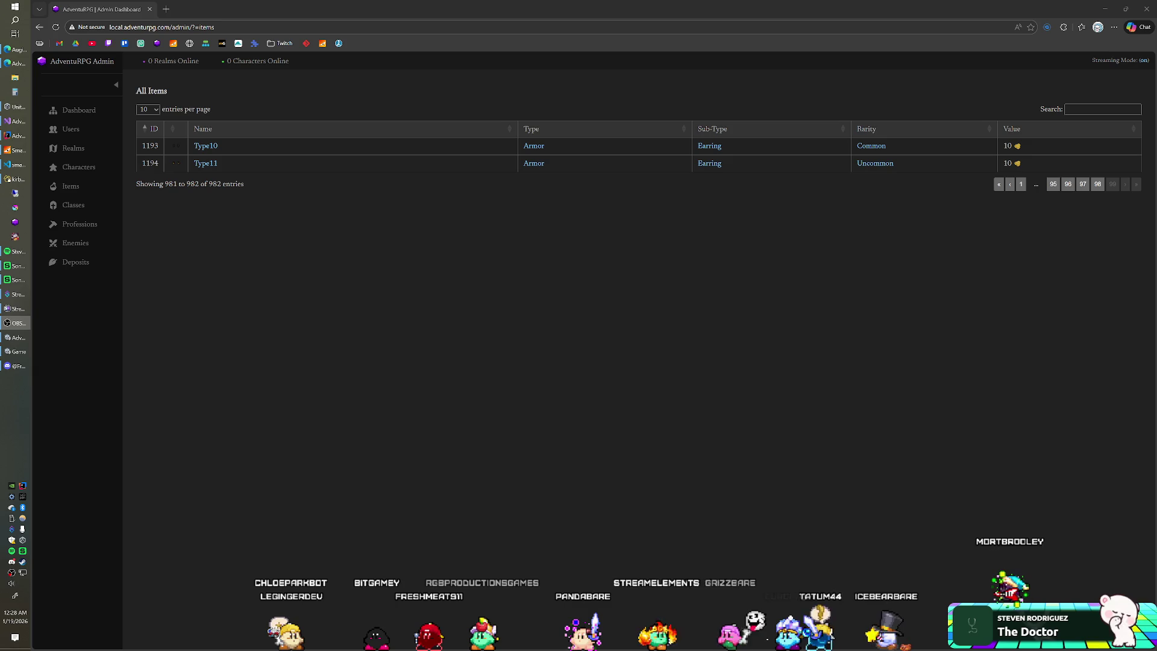